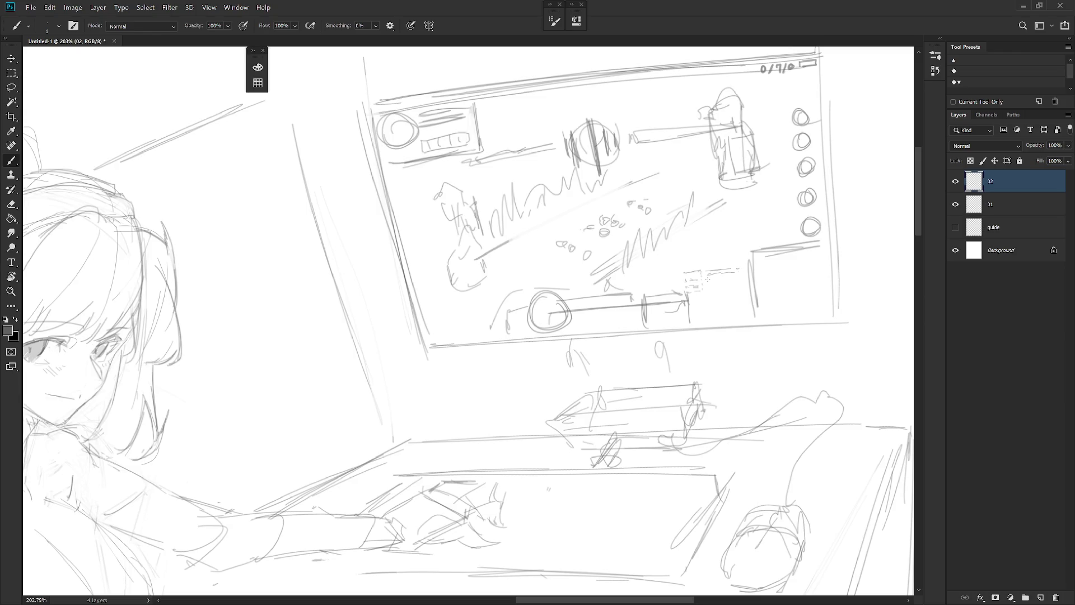
Hatch inside the monitor's lower-right box and draw a line along its top edge
scroll(708, 284, "up", 2)
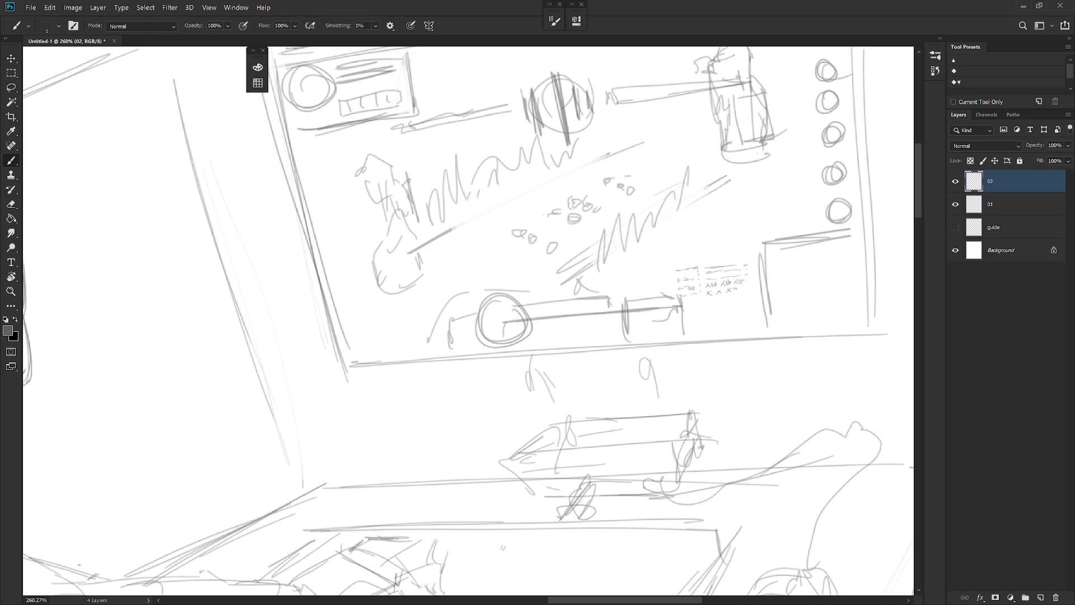
scroll(774, 307, "down", 8)
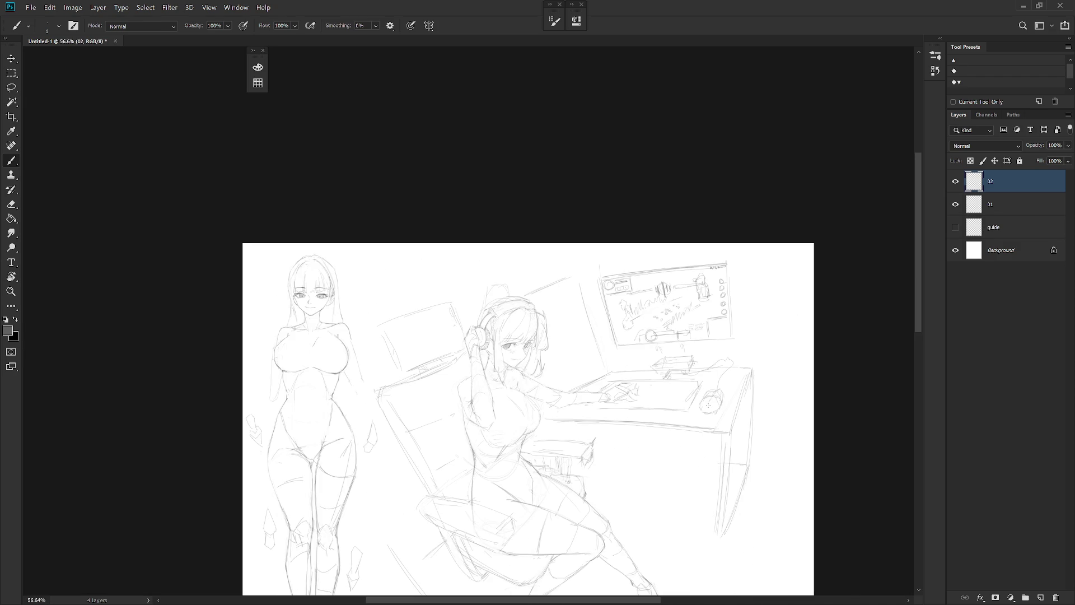
scroll(722, 317, "up", 5)
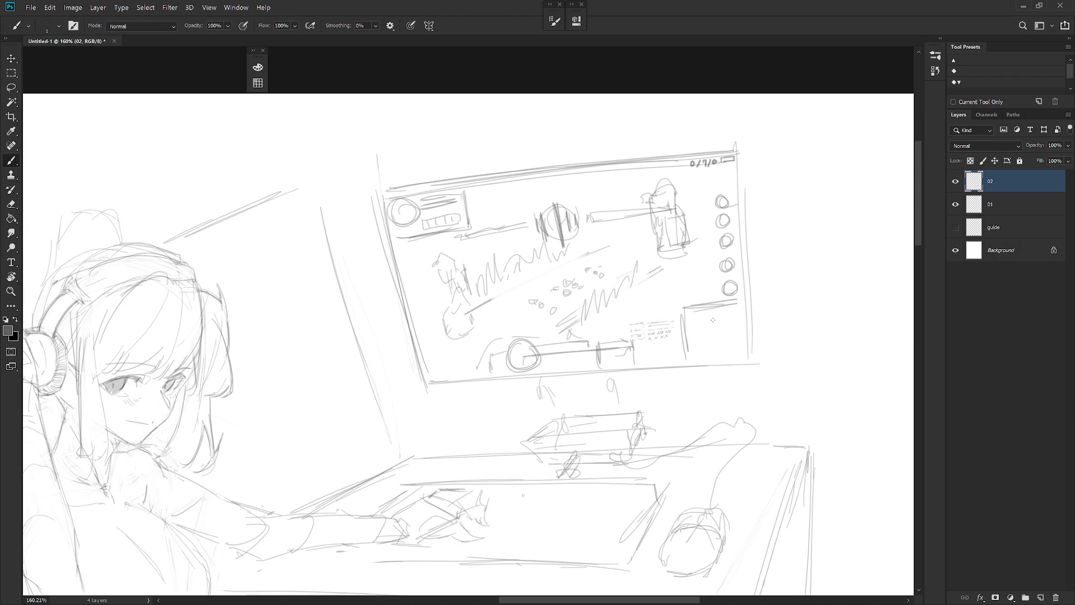
mouse_move(694, 354)
left_mouse_down()
mouse_move(735, 312)
mouse_move(696, 348)
left_mouse_up()
mouse_move(731, 310)
left_mouse_down()
mouse_move(696, 318)
mouse_move(715, 324)
mouse_move(704, 320)
mouse_move(721, 353)
mouse_move(738, 348)
left_mouse_up()
Rotate the desk-scene sketch on layer 02 about 5.6° clockwise
scroll(716, 387, "down", 3)
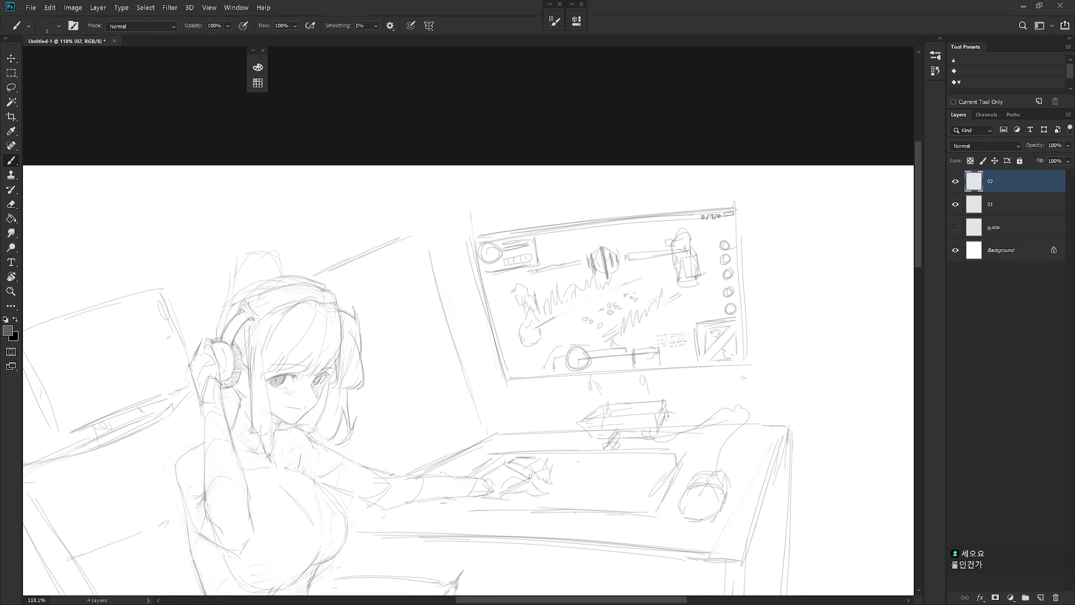
scroll(716, 387, "down", 2)
scroll(677, 437, "down", 4)
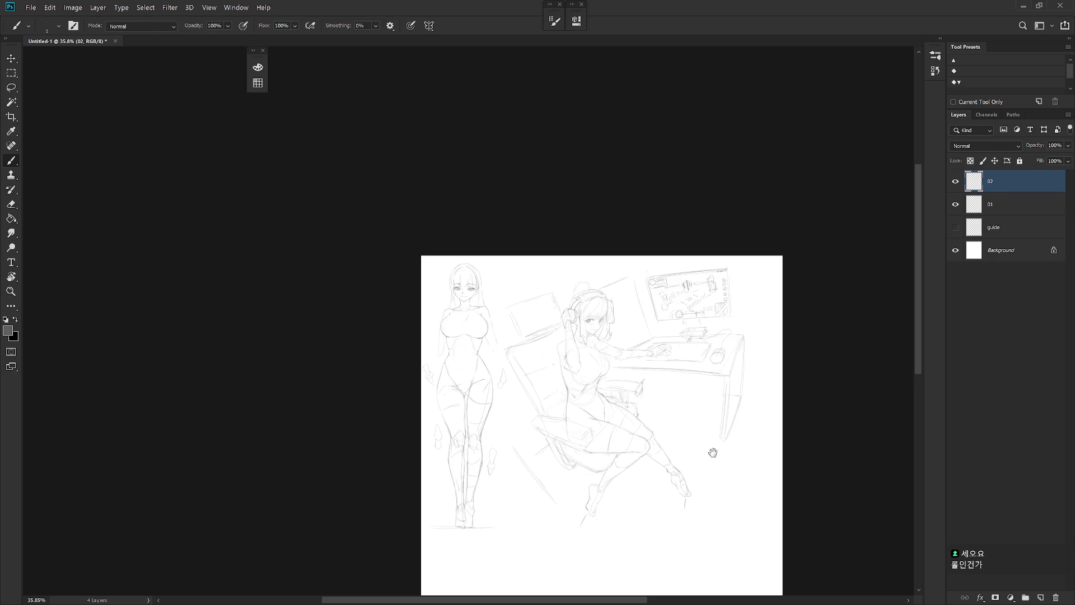
scroll(713, 448, "up", 2)
key("ctrl+t")
left_click_drag(738, 177, 762, 180)
key("Return")
key("b")
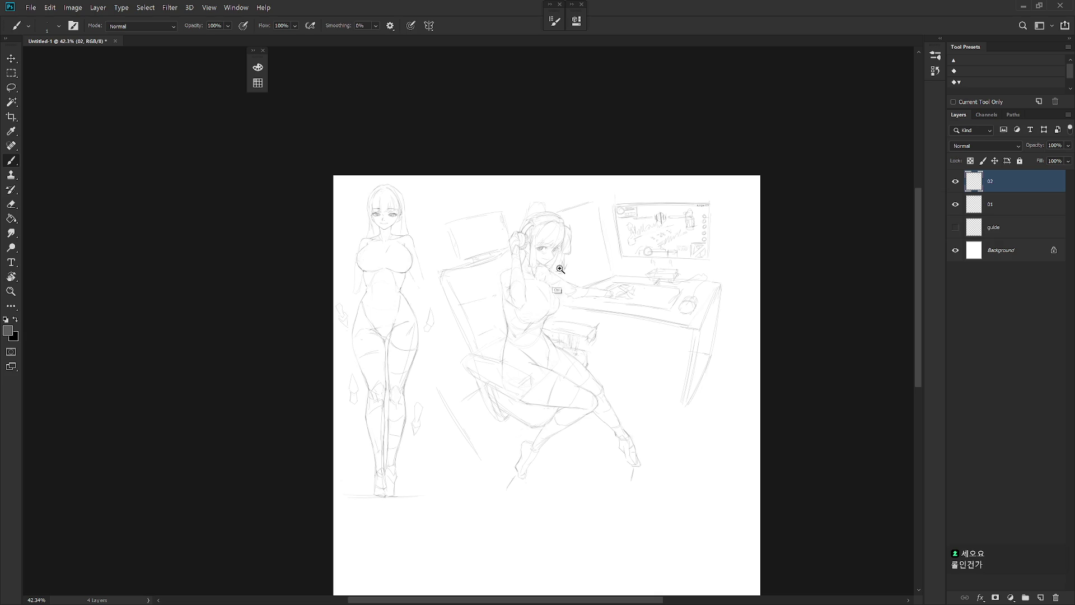
scroll(552, 271, "up", 4)
Enlarge the seated girl's head and upper body to 106%
key("l")
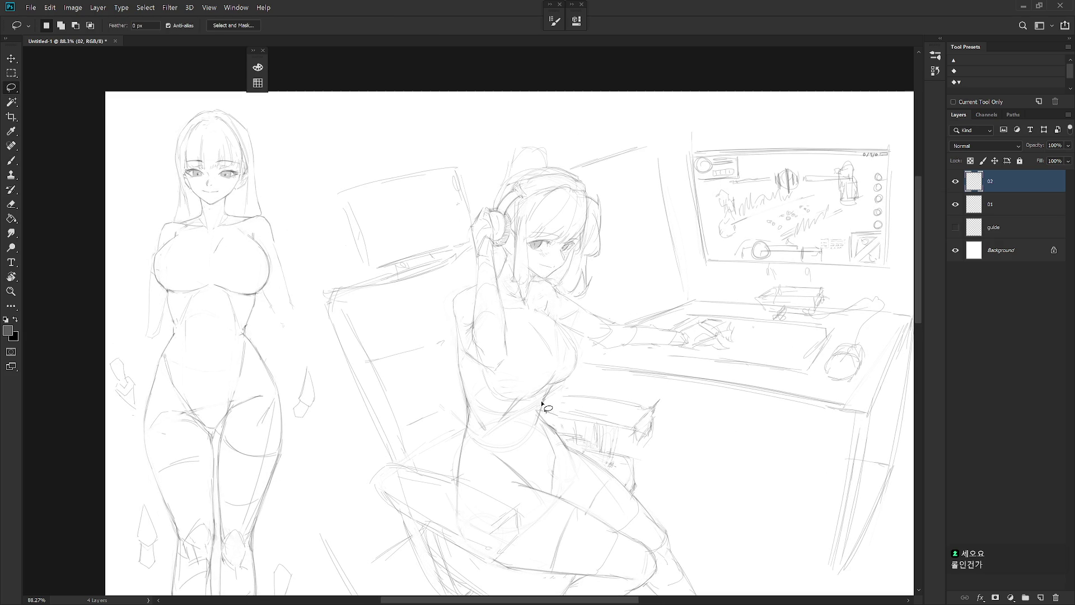
mouse_move(528, 419)
left_mouse_down()
mouse_move(579, 380)
mouse_move(583, 354)
mouse_move(558, 300)
mouse_move(597, 305)
mouse_move(618, 199)
mouse_move(569, 163)
mouse_move(499, 164)
mouse_move(446, 322)
mouse_move(461, 396)
mouse_move(486, 434)
mouse_move(560, 402)
mouse_move(572, 381)
left_mouse_up()
key("ctrl+t")
left_click_drag(445, 434, 438, 445)
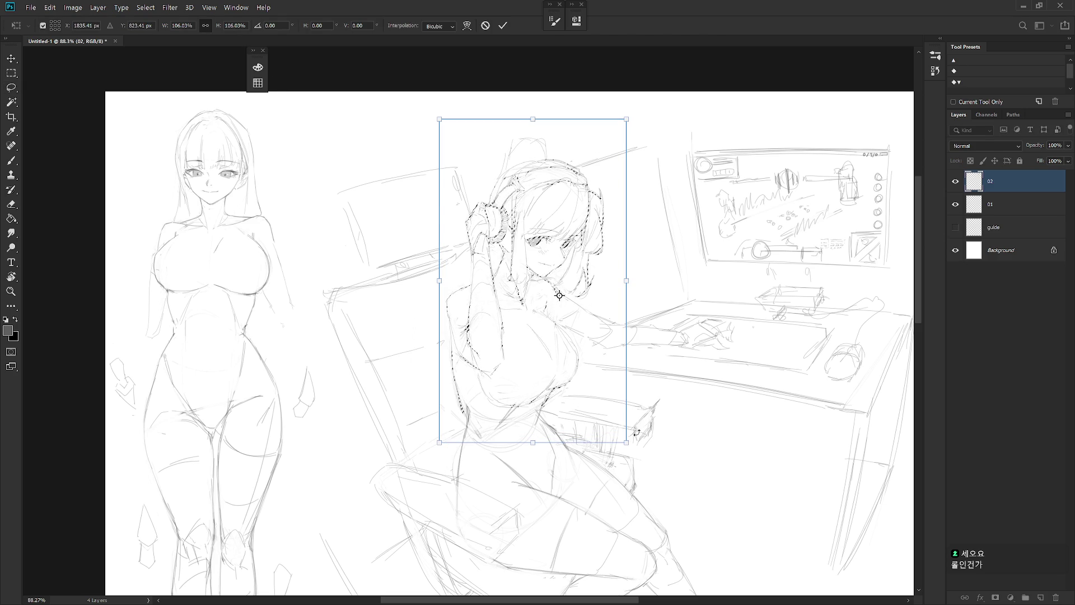
key("Return")
Add a pencil line down the seated girl's torso
key("b")
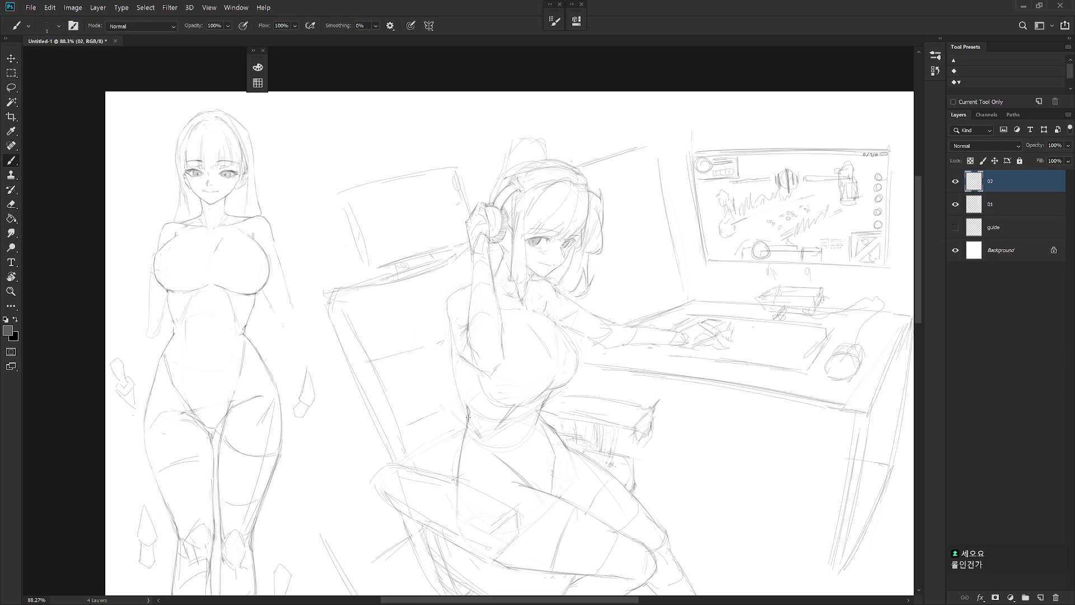
scroll(623, 395, "down", 3)
key("e")
key("b")
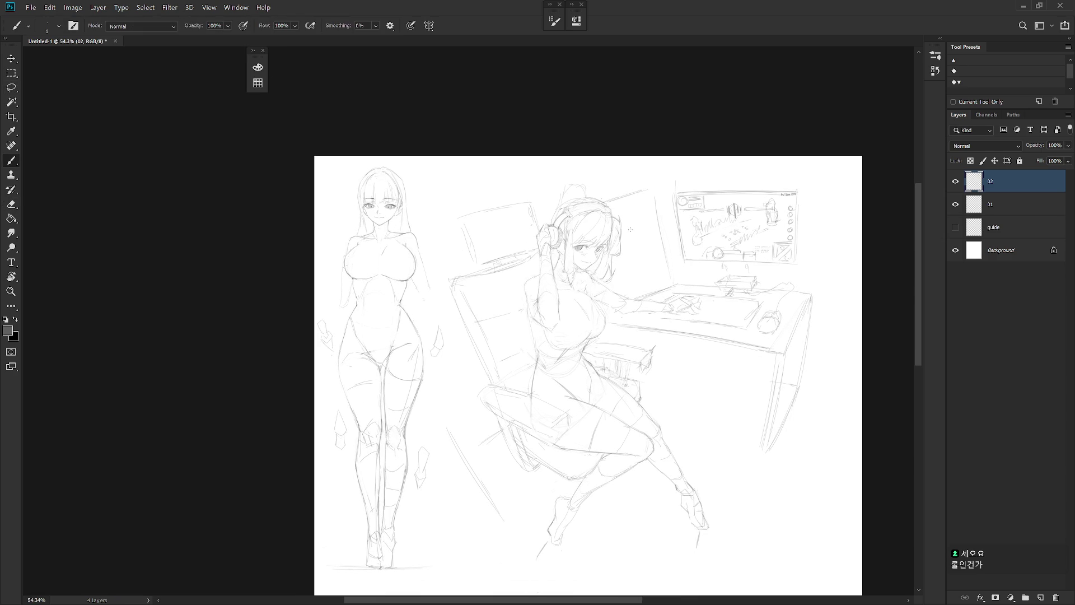
left_click_drag(531, 328, 537, 361)
Mirror the canvas horizontally to check the drawing
key("h")
scroll(627, 473, "down", 1)
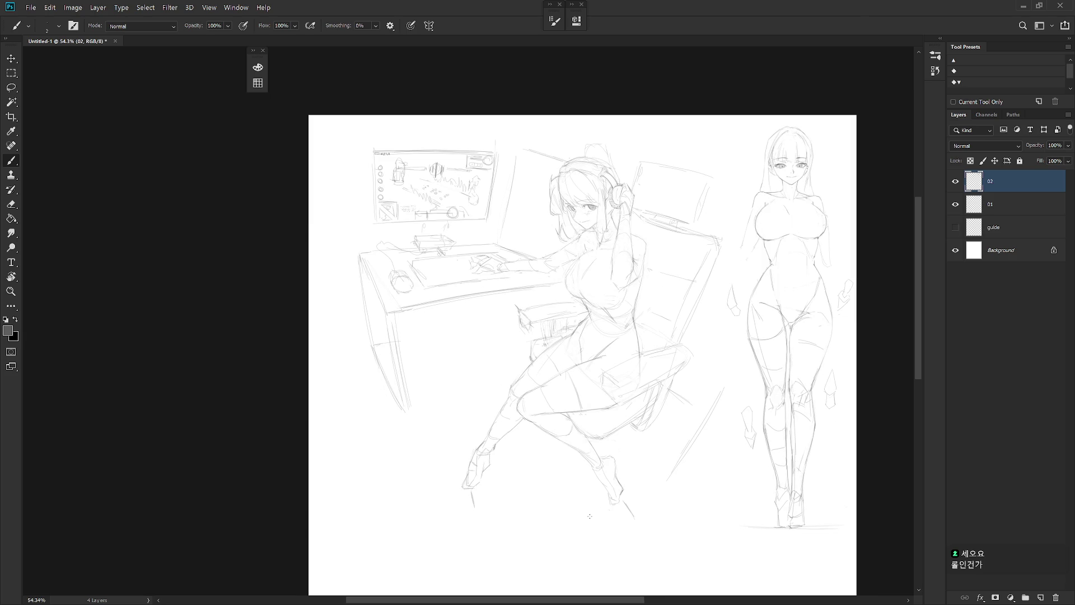
scroll(586, 431, "up", 1)
scroll(580, 350, "up", 2)
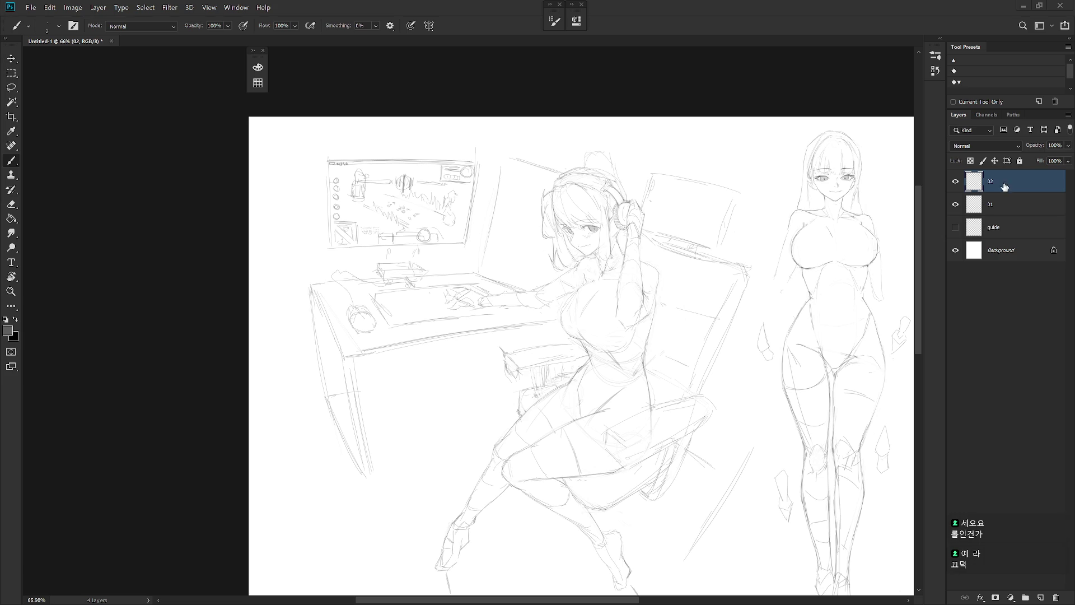
scroll(416, 221, "up", 4)
Shrink the hand and stylus resting on the desk to about 91%
key("l")
mouse_move(544, 385)
left_mouse_down()
mouse_move(546, 366)
mouse_move(529, 351)
mouse_move(466, 361)
mouse_move(510, 385)
left_mouse_up()
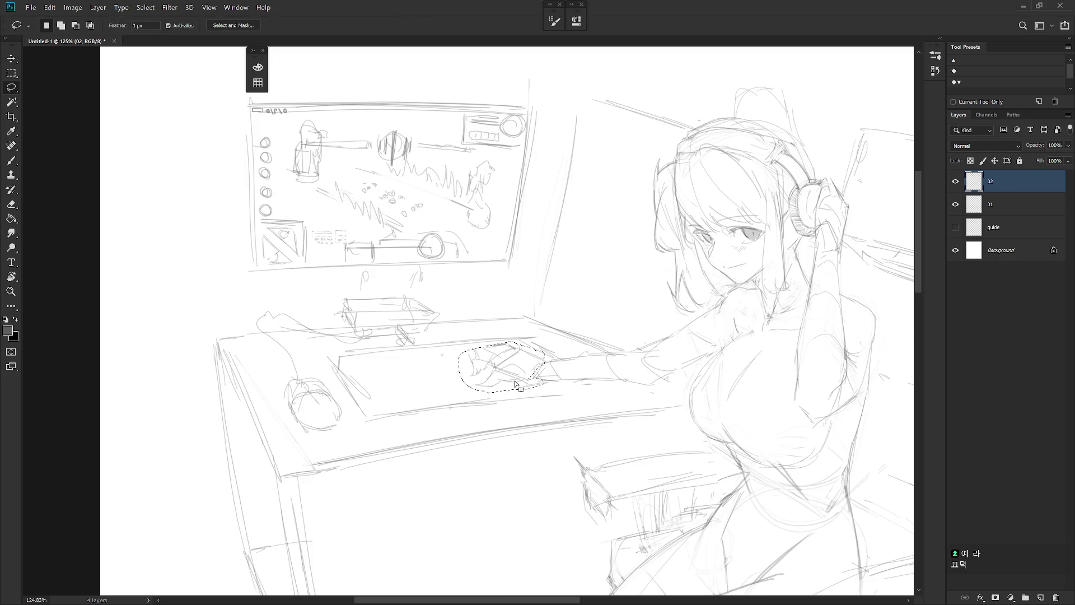
left_click_drag(510, 347, 521, 346)
key("ctrl+t")
left_click_drag(554, 379, 563, 386)
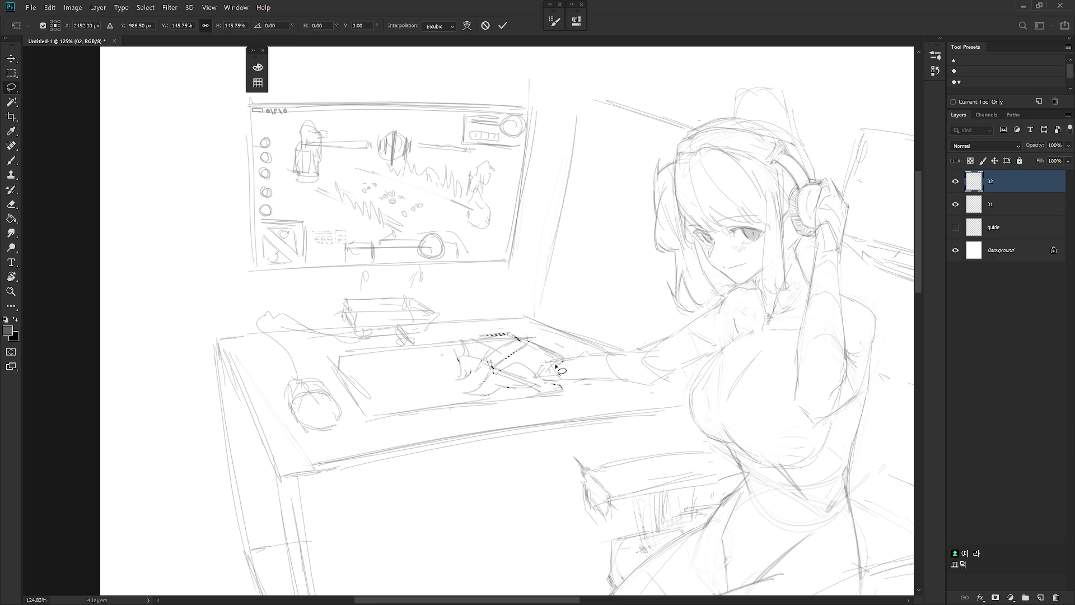
key("ctrl+z")
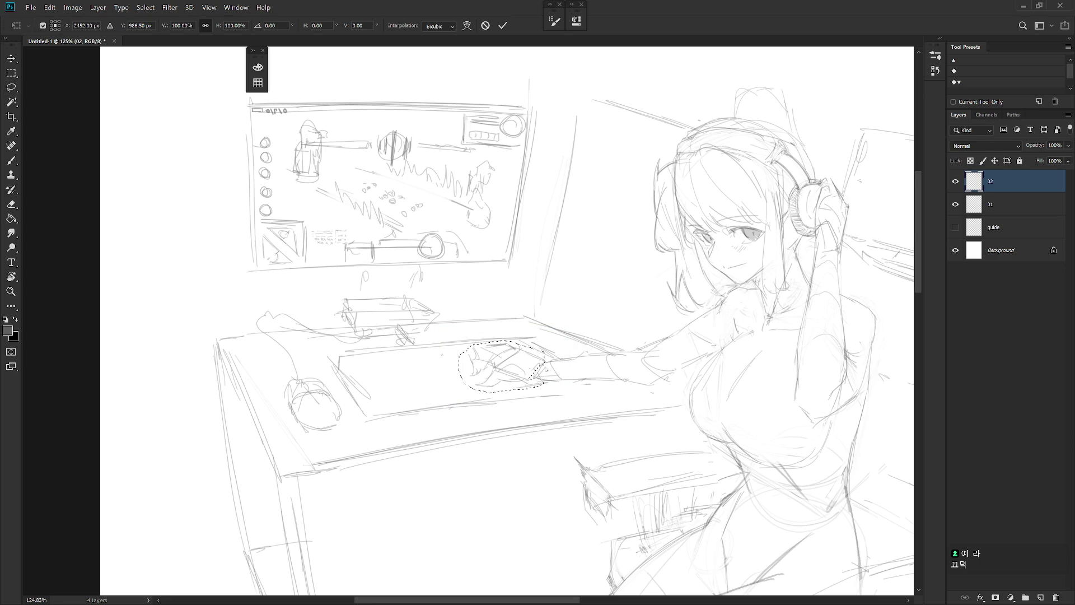
left_click(557, 361, "alt")
left_click_drag(459, 340, 473, 346)
key("Return")
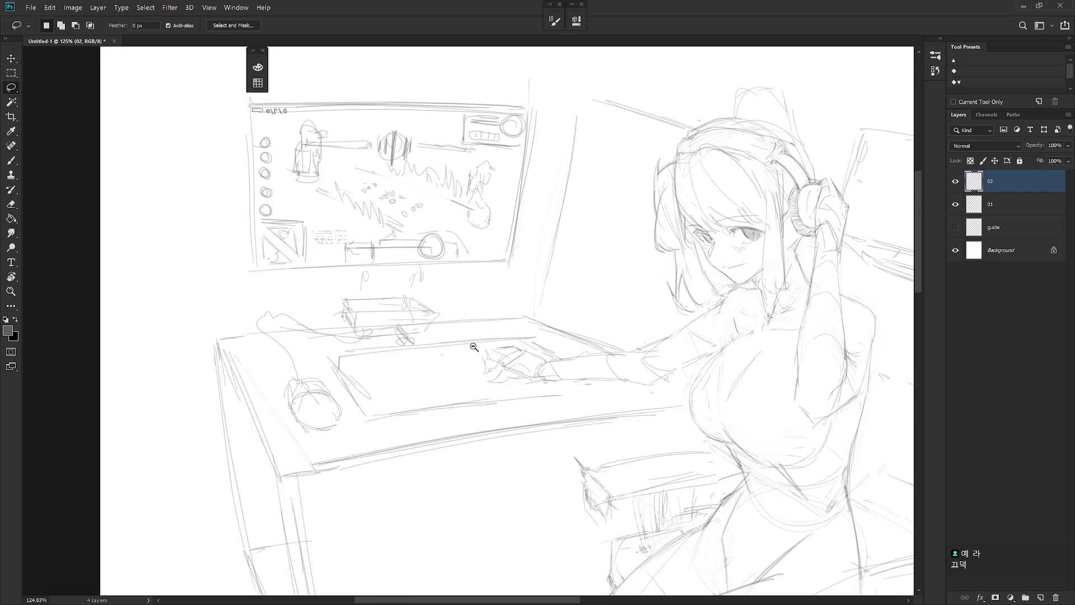
Flip the canvas back to its normal, unmirrored orientation
scroll(622, 488, "down", 5)
key("ctrl+h")
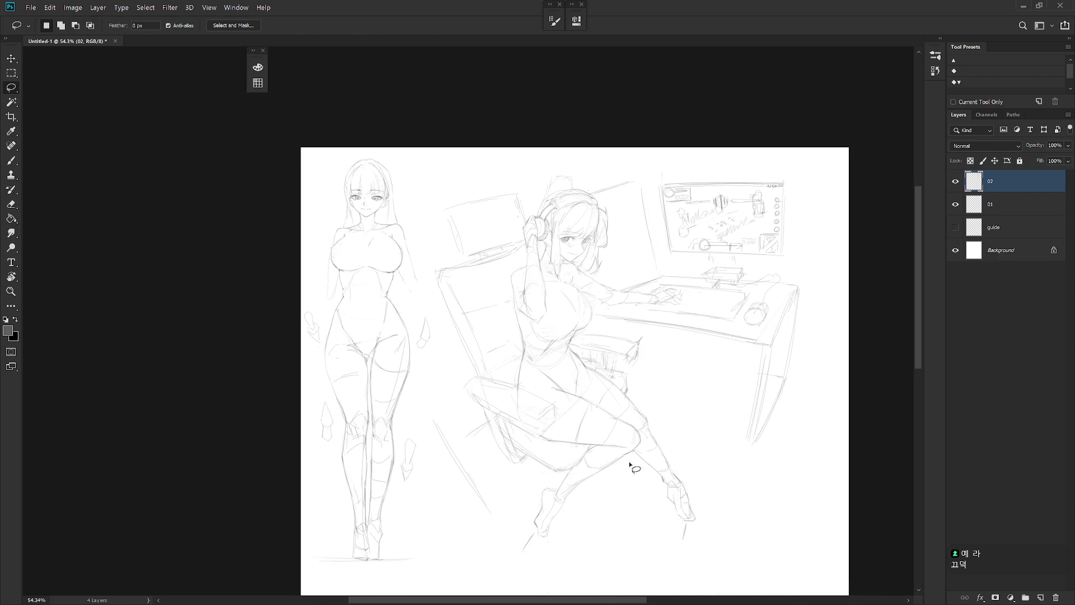
key("b")
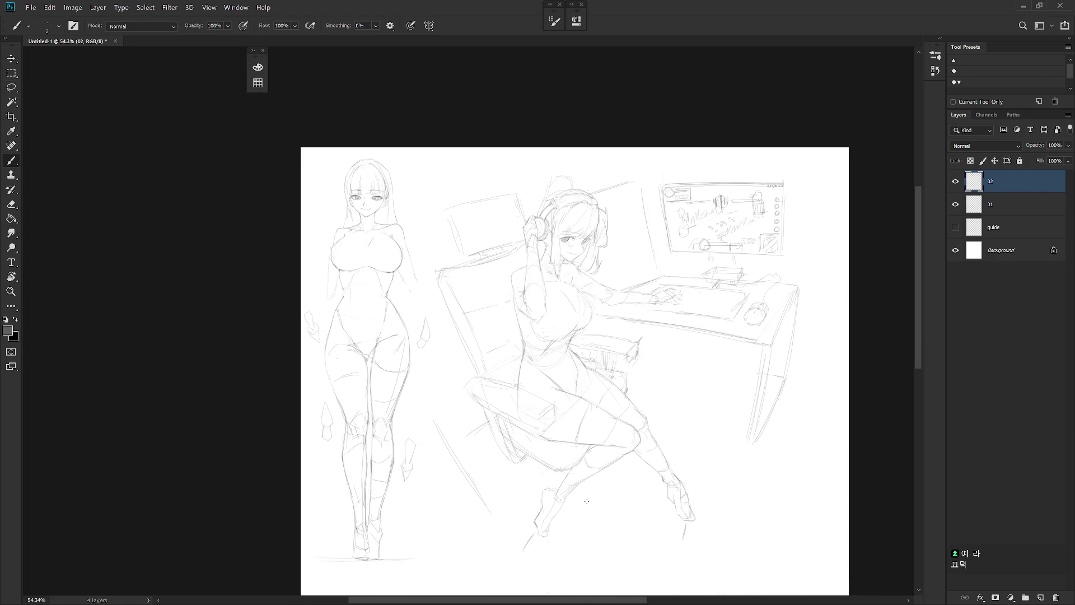
Finish lettering '팀 차이...' beside the seated girl's face
scroll(628, 225, "up", 3)
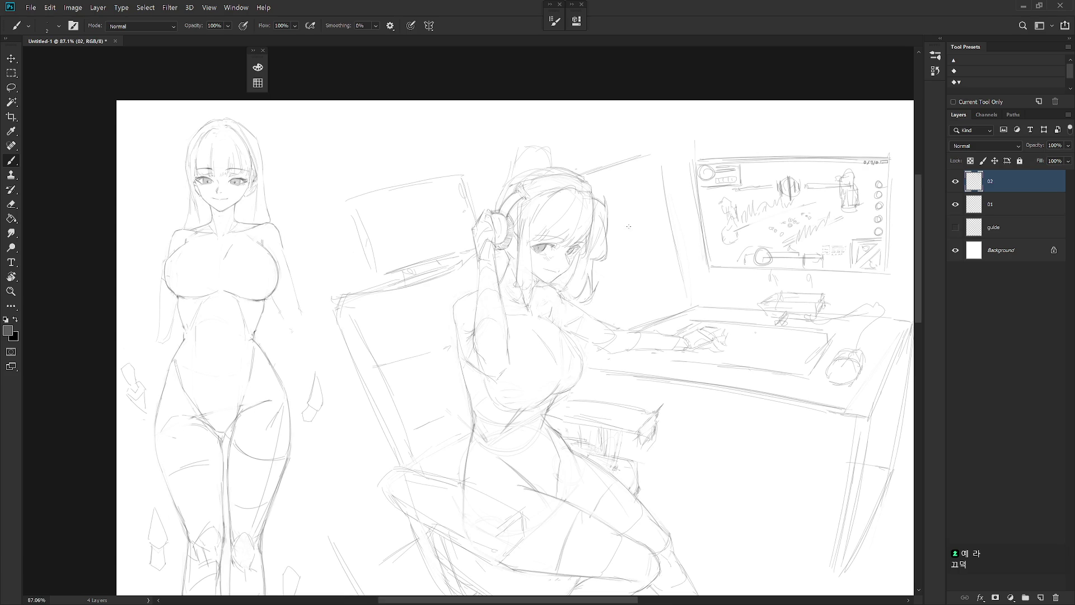
scroll(621, 242, "up", 1)
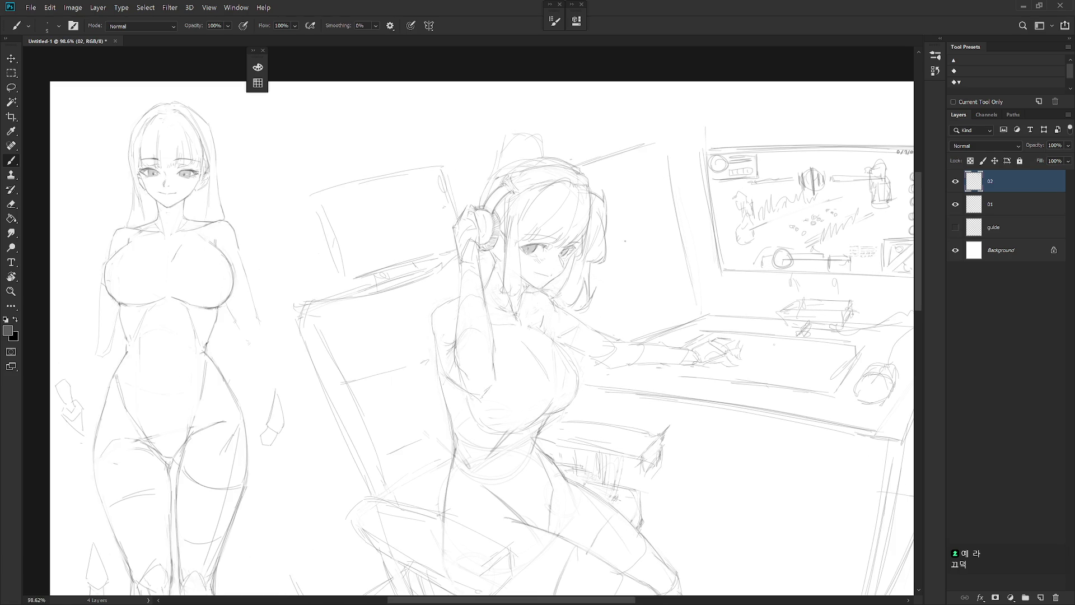
scroll(623, 241, "up", 2)
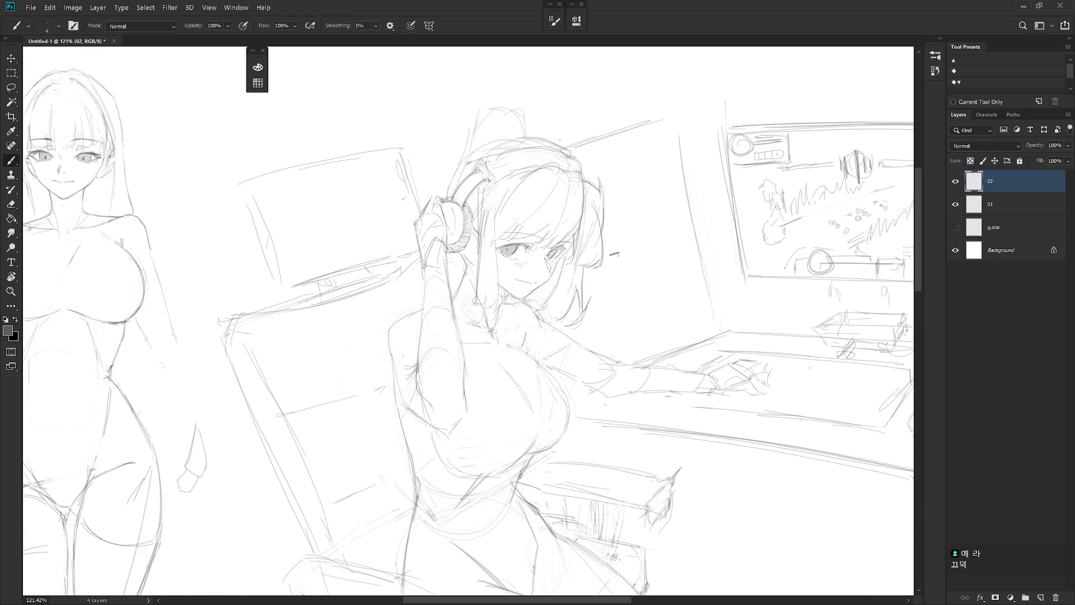
left_click_drag(616, 253, 615, 264)
left_click(640, 259)
left_click(643, 260)
mouse_move(637, 251)
left_mouse_down()
mouse_move(637, 261)
mouse_move(610, 265)
mouse_move(615, 243)
left_mouse_up()
Rotate the Korean text to tilt it
key("l")
key("ctrl+t")
left_click_drag(678, 236, 681, 243)
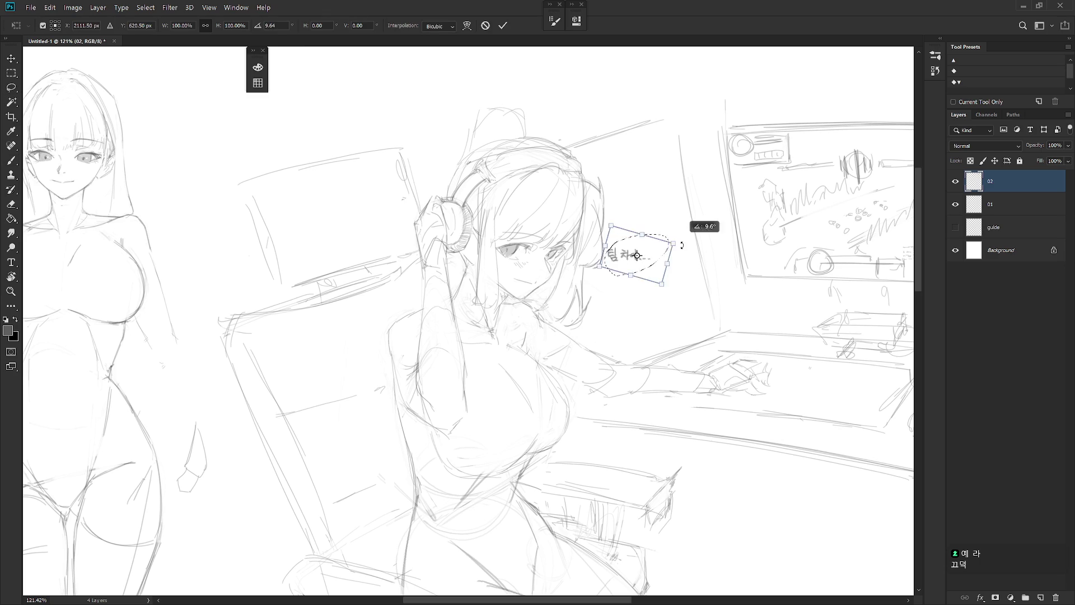
key("Return")
key("ctrl+d")
key("b")
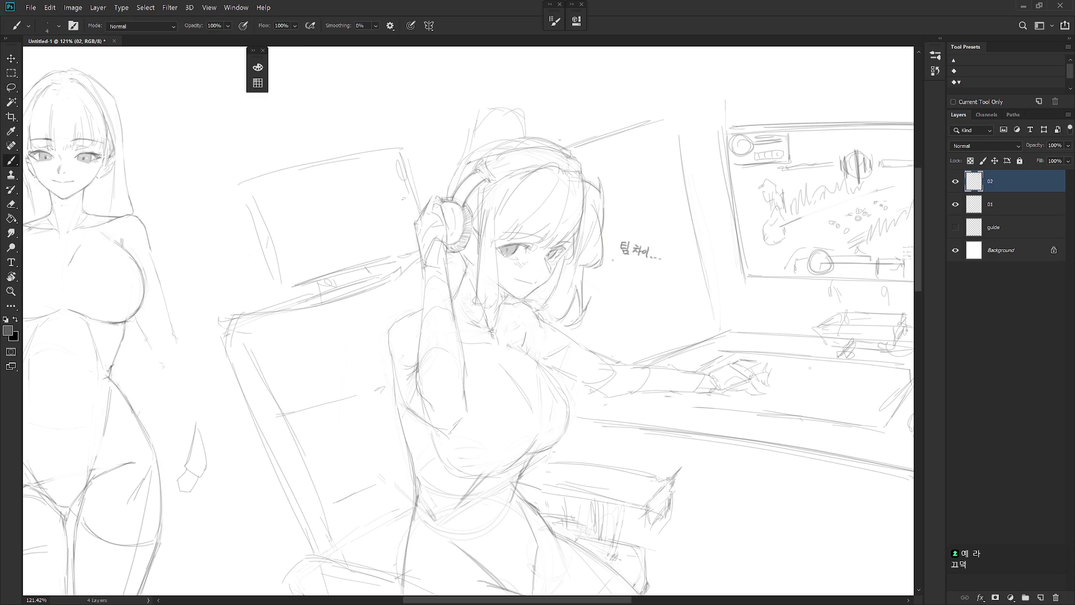
Draw a speech bubble around the Korean text
mouse_move(612, 258)
left_mouse_down()
mouse_move(643, 224)
mouse_move(661, 271)
mouse_move(621, 269)
left_mouse_up()
key("ctrl+z")
mouse_move(622, 230)
left_mouse_down()
mouse_move(612, 261)
mouse_move(652, 273)
left_mouse_up()
mouse_move(623, 228)
left_mouse_down()
mouse_move(666, 234)
mouse_move(660, 268)
left_mouse_up()
key("ctrl+z")
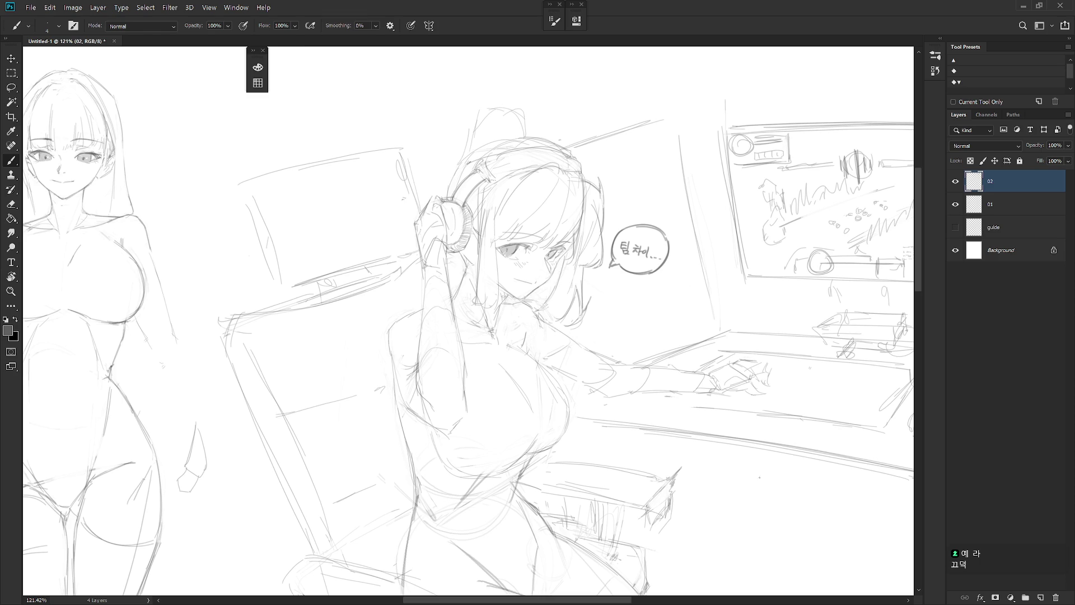
scroll(656, 236, "up", 3)
Reposition the bubble text and enlarge and raise its first character
key("l")
mouse_move(628, 238)
left_mouse_down()
mouse_move(650, 281)
mouse_move(665, 263)
mouse_move(630, 240)
mouse_move(646, 271)
left_mouse_up()
key("ctrl+t")
key("Return")
mouse_move(615, 233)
left_mouse_down()
mouse_move(602, 262)
mouse_move(628, 222)
mouse_move(631, 232)
left_mouse_up()
key("ctrl+t")
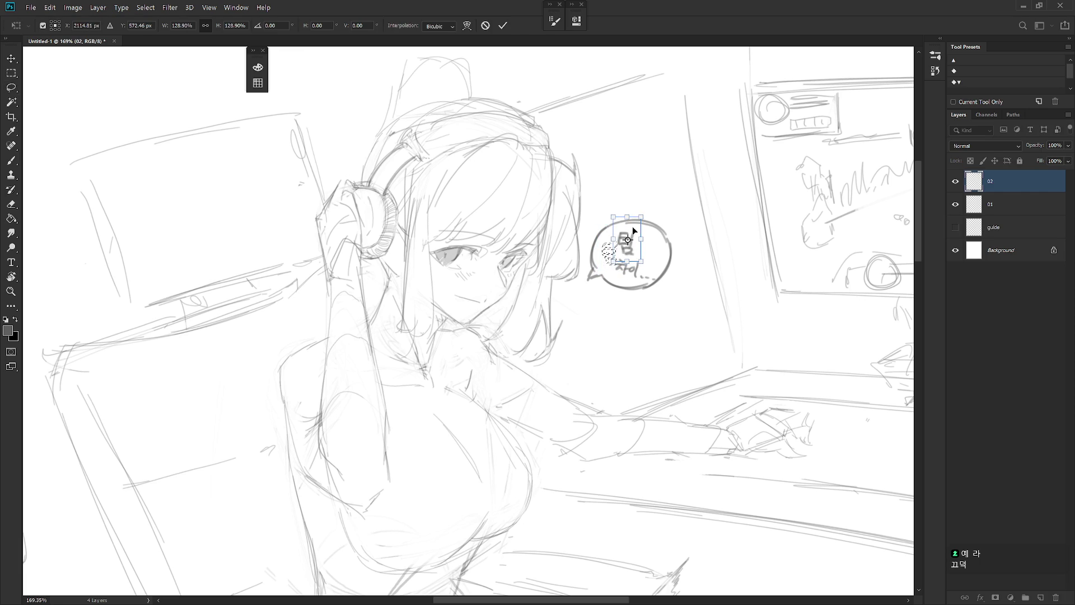
key("Return")
scroll(616, 343, "down", 5)
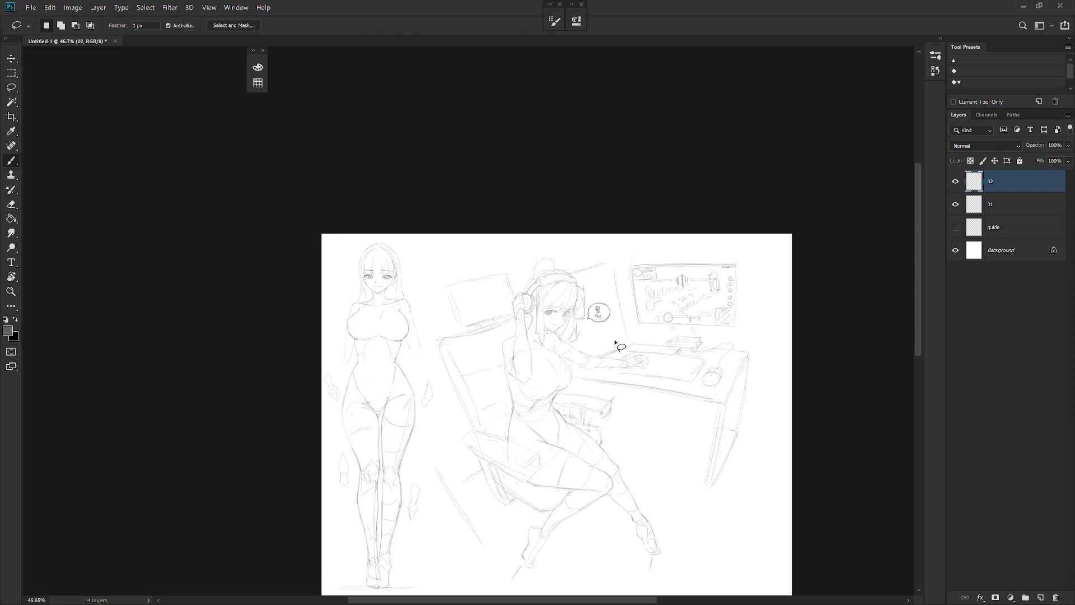
Letter the word DEFEAT on the monitor
key("b")
scroll(616, 343, "up", 1)
mouse_move(651, 272)
left_mouse_down()
mouse_move(650, 290)
mouse_move(663, 280)
mouse_move(673, 290)
mouse_move(685, 273)
mouse_move(677, 290)
left_mouse_up()
left_click_drag(685, 274, 695, 290)
mouse_move(696, 289)
left_mouse_down()
mouse_move(701, 273)
mouse_move(705, 289)
left_mouse_up()
left_click_drag(697, 284, 716, 274)
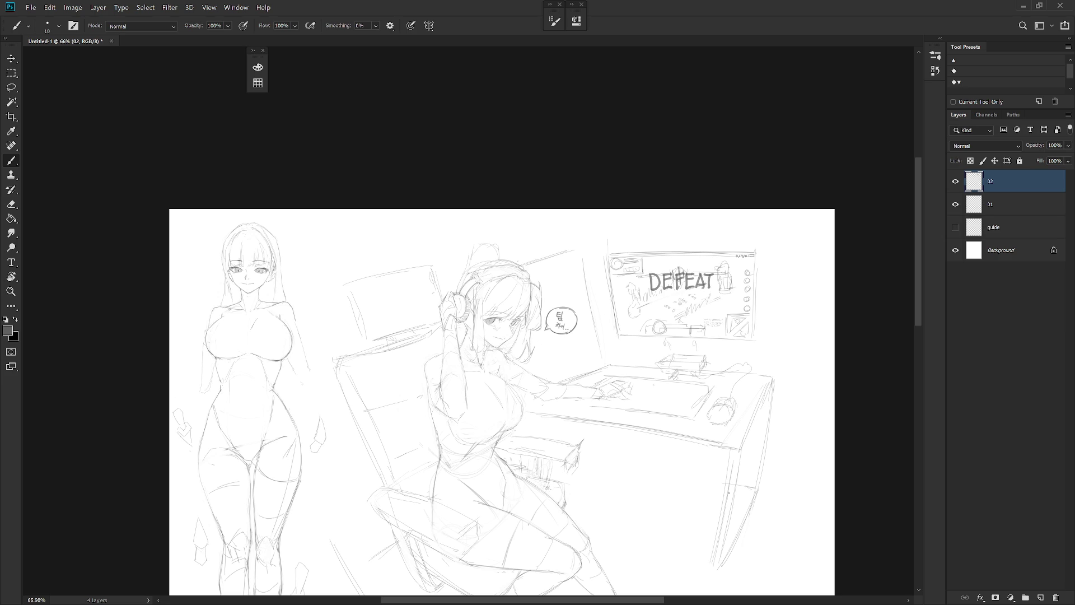
Letter TEAM GAD above the speech bubble, undoing a stray stroke
scroll(684, 437, "down", 3)
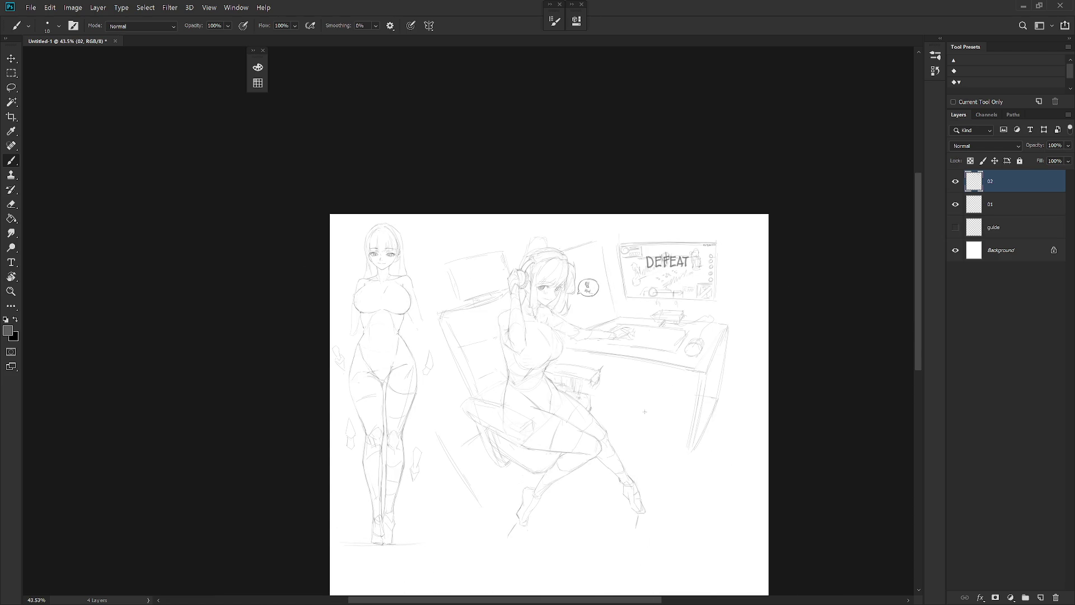
scroll(591, 279, "up", 5)
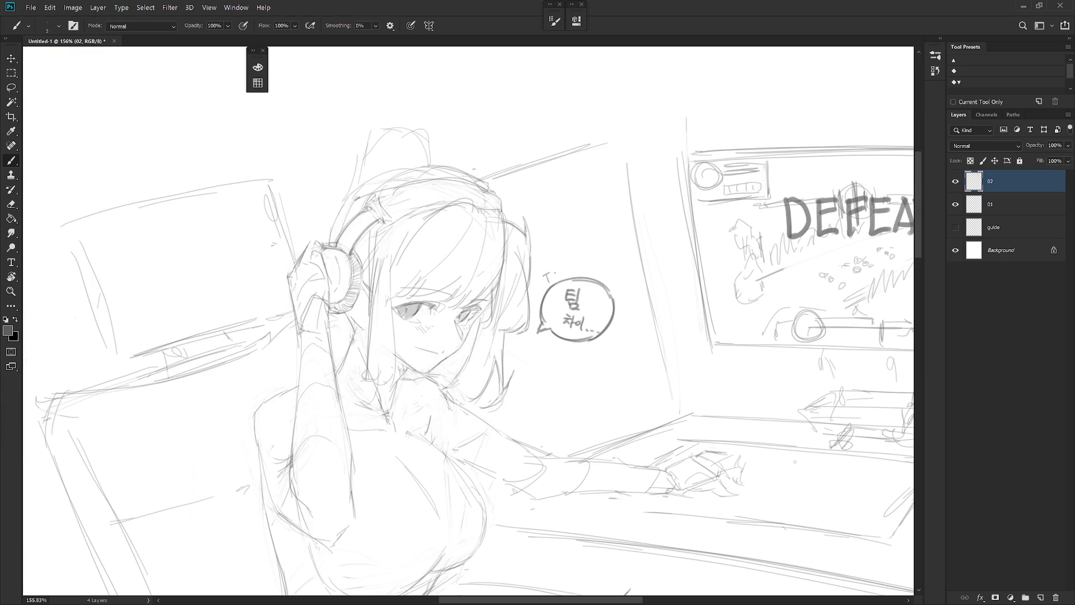
left_click_drag(560, 279, 599, 280)
key("ctrl+z")
scroll(650, 329, "down", 3)
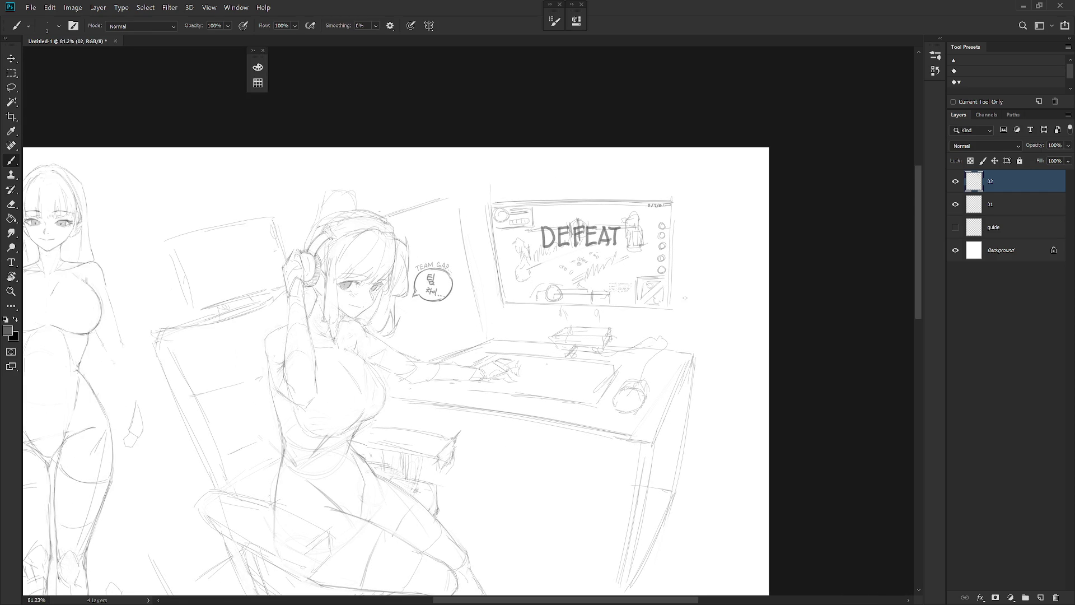
Enlarge the score readout at the monitor's top-right corner
key("m")
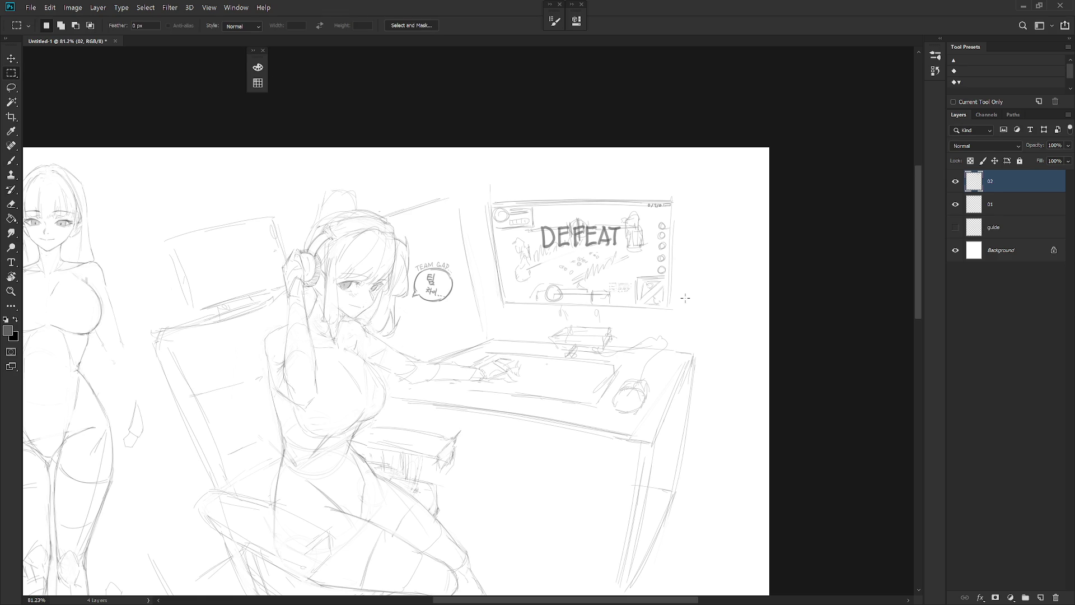
left_click_drag(666, 205, 694, 233)
key("ctrl+t")
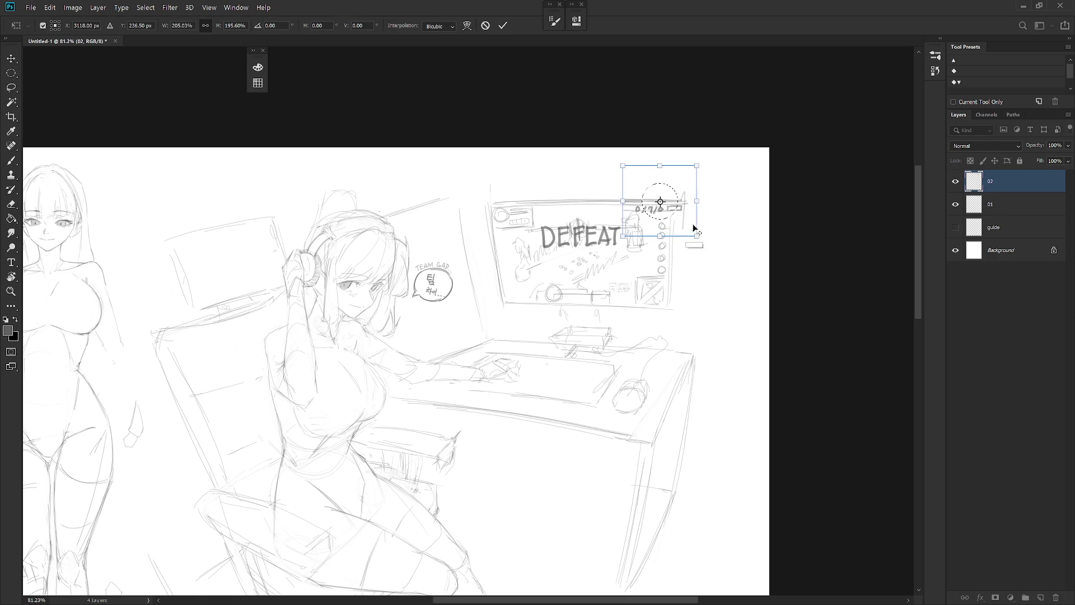
key("ctrl+z")
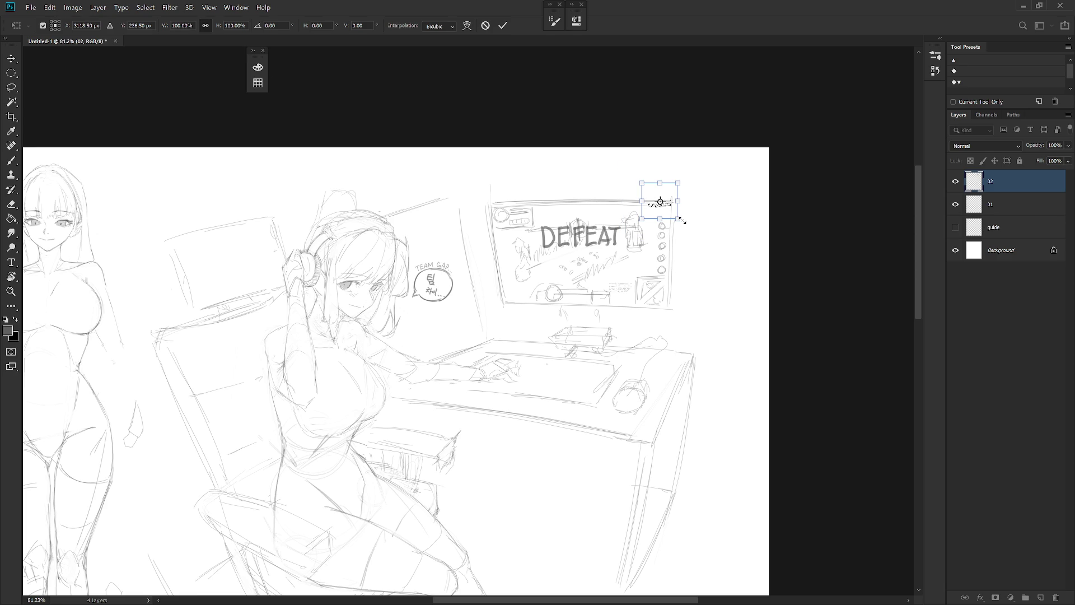
left_click_drag(678, 182, 699, 161)
key("Return")
Draw a circle callout around the enlarged score readout
key("m")
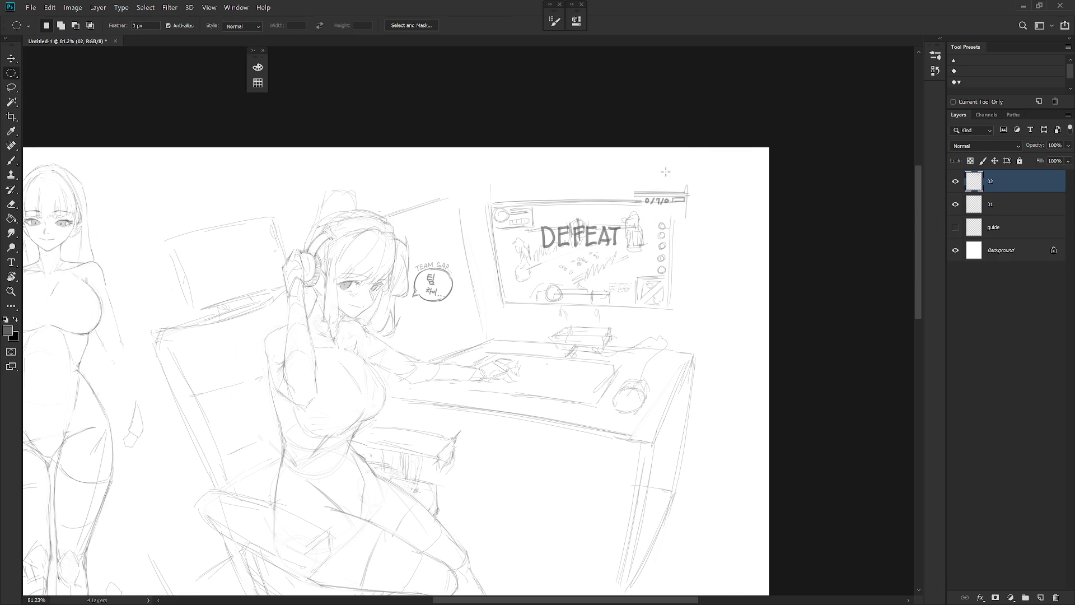
key("b")
mouse_move(634, 178)
left_mouse_down()
mouse_move(645, 223)
mouse_move(688, 216)
left_mouse_up()
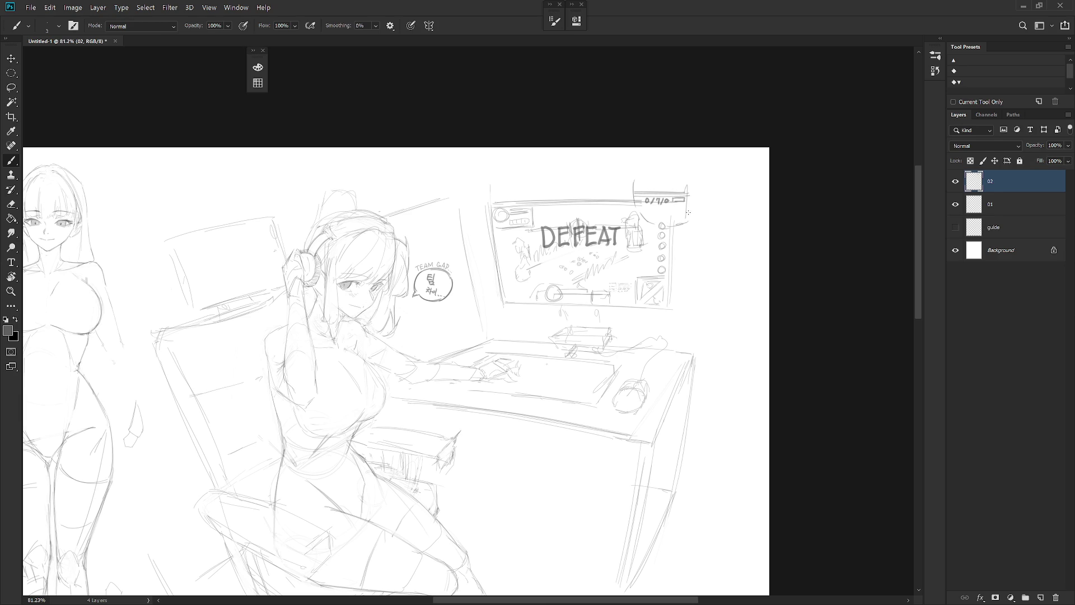
mouse_move(634, 182)
left_mouse_down()
mouse_move(641, 166)
mouse_move(633, 181)
mouse_move(650, 162)
mouse_move(680, 164)
mouse_move(694, 197)
mouse_move(687, 219)
left_mouse_up()
left_click_drag(651, 162, 657, 162)
mouse_move(635, 201)
left_mouse_down()
mouse_move(659, 226)
mouse_move(686, 222)
left_mouse_up()
mouse_move(660, 162)
left_mouse_down()
mouse_move(649, 167)
mouse_move(695, 181)
left_mouse_up()
Scale the speech bubble and its lettering up to about 125%
scroll(475, 103, "down", 2)
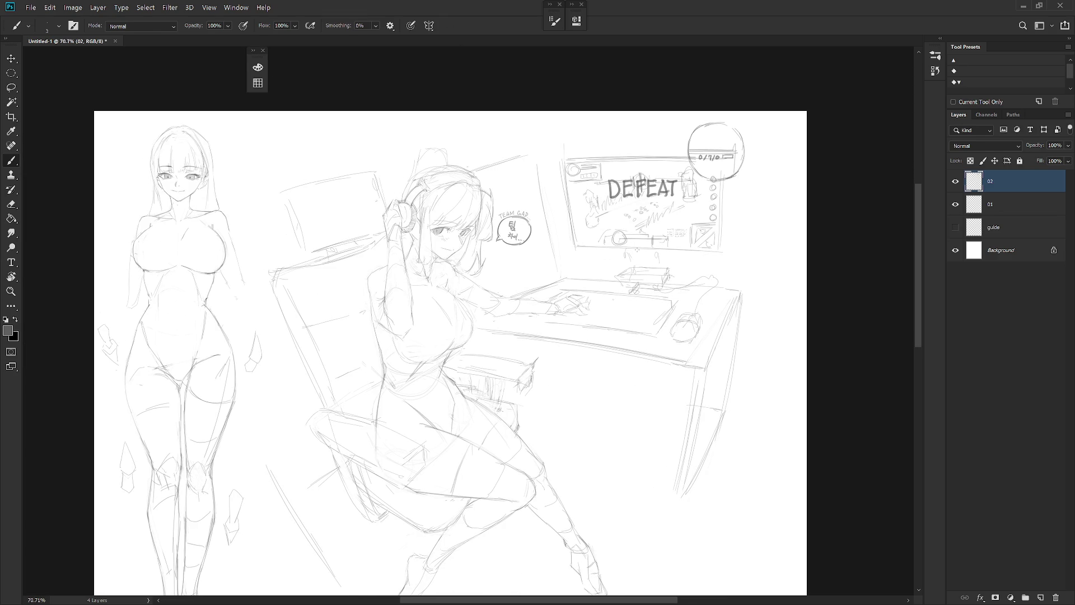
scroll(669, 378, "down", 2)
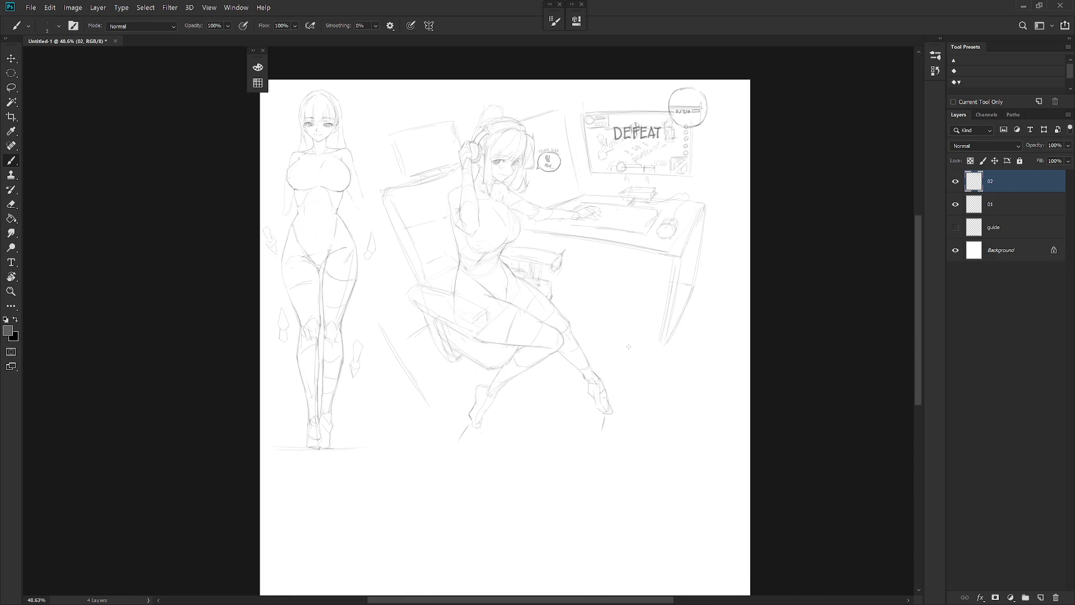
scroll(558, 215, "up", 3)
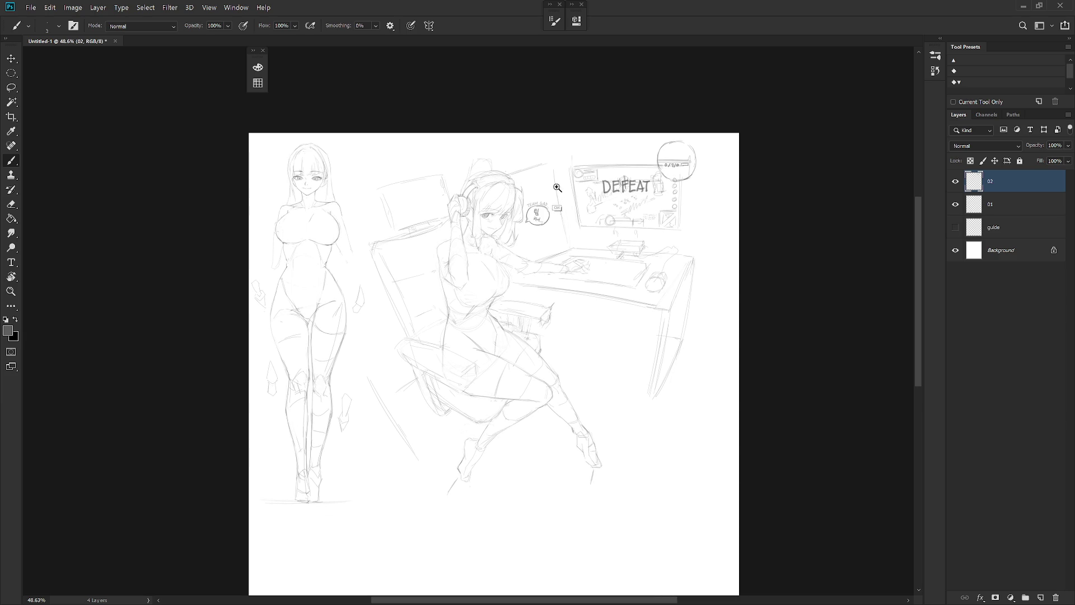
key("l")
mouse_move(543, 232)
left_mouse_down()
mouse_move(533, 203)
mouse_move(507, 239)
mouse_move(537, 249)
mouse_move(524, 235)
left_mouse_up()
key("ctrl+t")
left_click_drag(552, 201, 565, 182)
key("Return")
key("ctrl+d")
key("b")
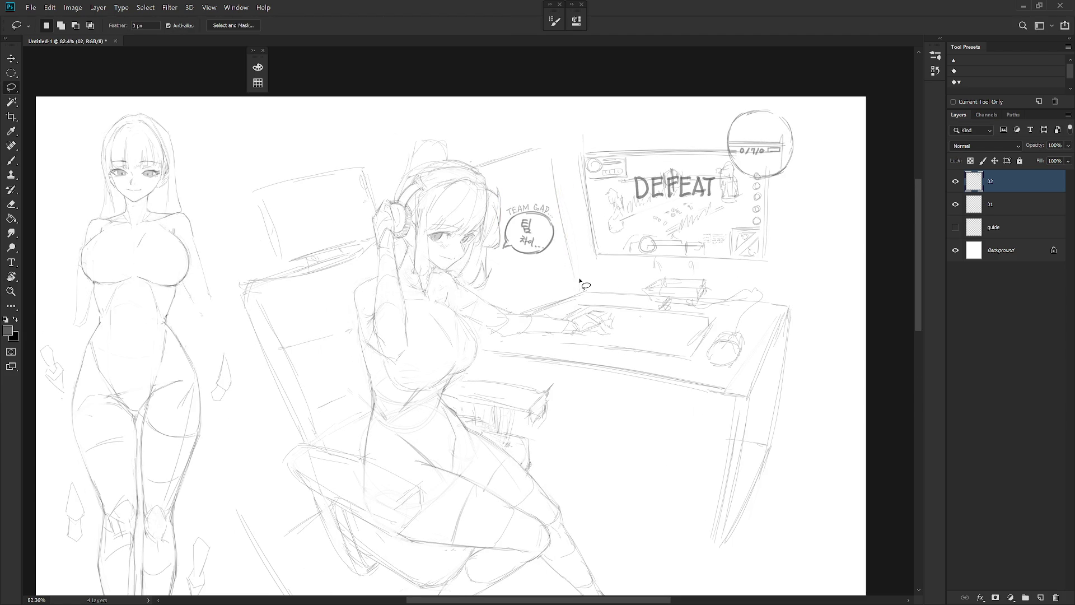
scroll(596, 263, "down", 5)
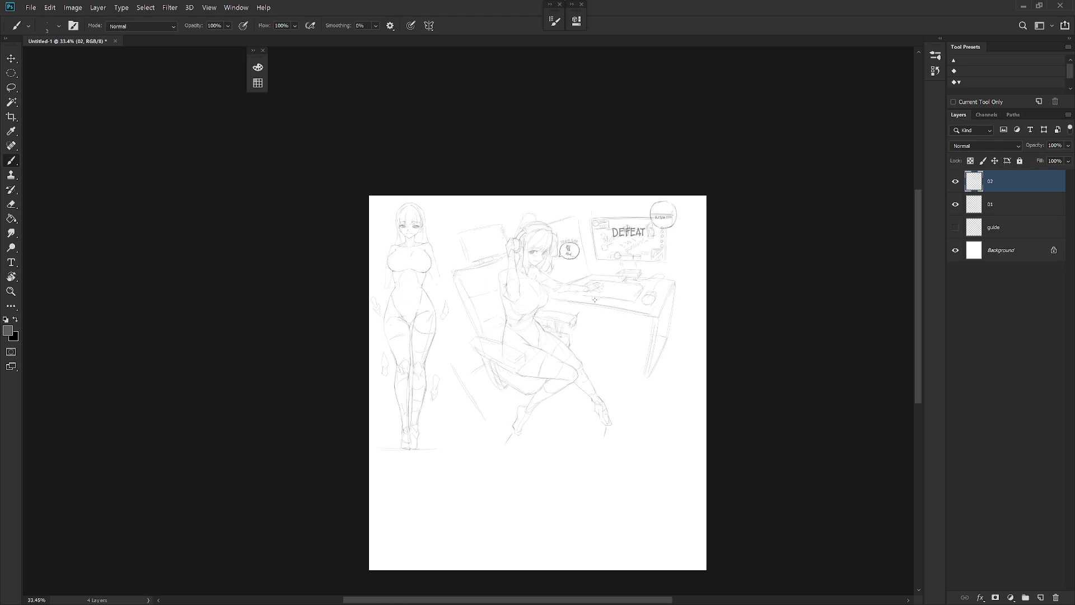
key("alt+bracketleft")
left_click_drag(595, 299, 660, 356)
Shrink the standing figure's eyes on layer 01 to about 94%
scroll(476, 289, "up", 5)
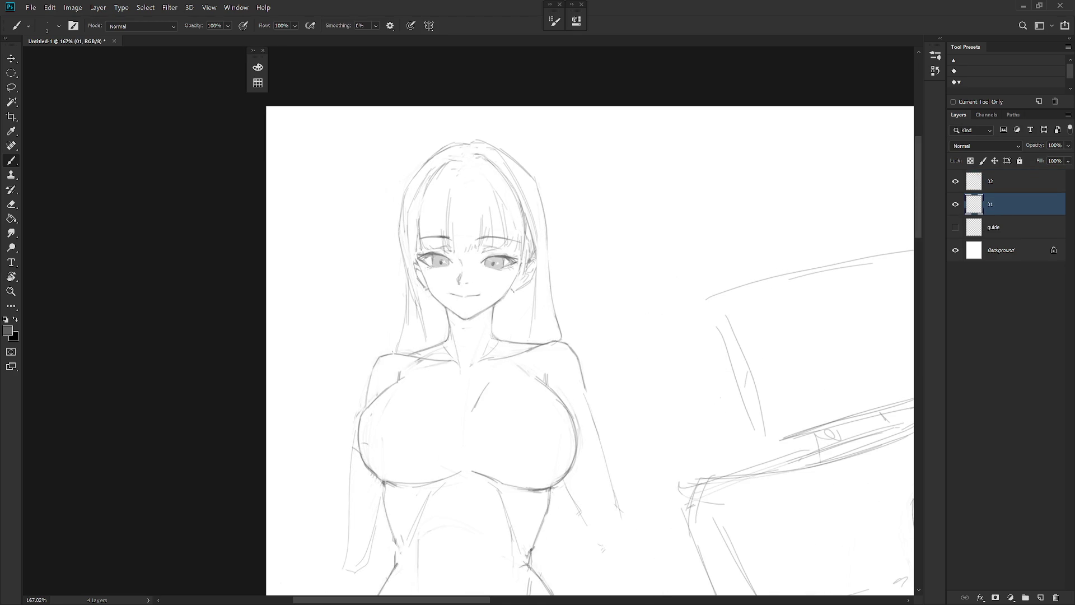
key("l")
scroll(487, 277, "up", 2)
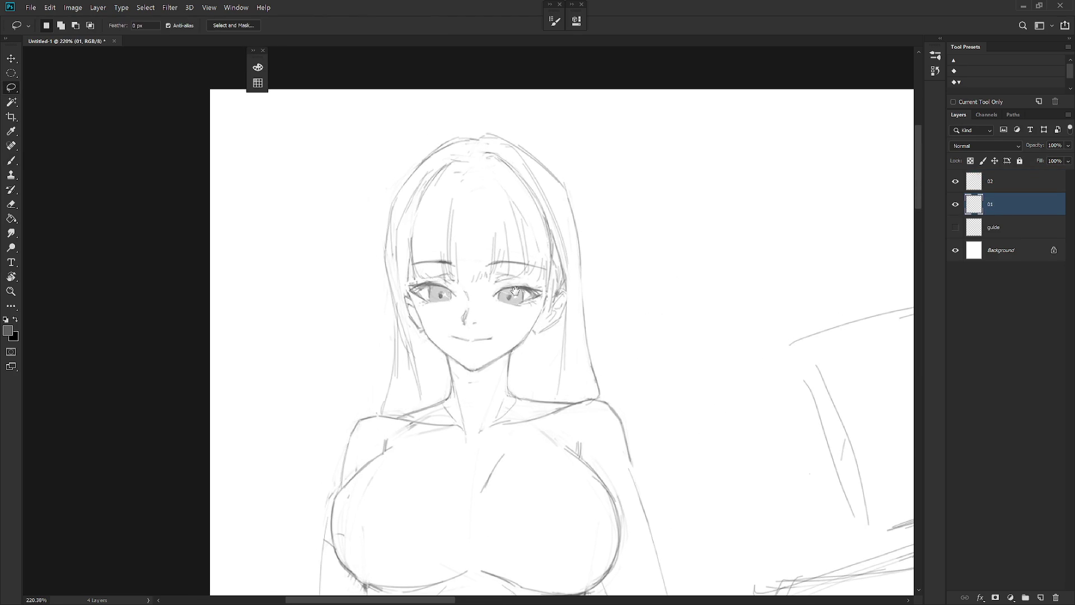
mouse_move(459, 305)
left_mouse_down()
mouse_move(462, 290)
mouse_move(510, 311)
mouse_move(545, 291)
mouse_move(427, 280)
mouse_move(407, 295)
mouse_move(439, 313)
mouse_move(479, 291)
left_mouse_up()
key("ctrl+t")
left_click_drag(544, 278, 542, 277)
key("Return")
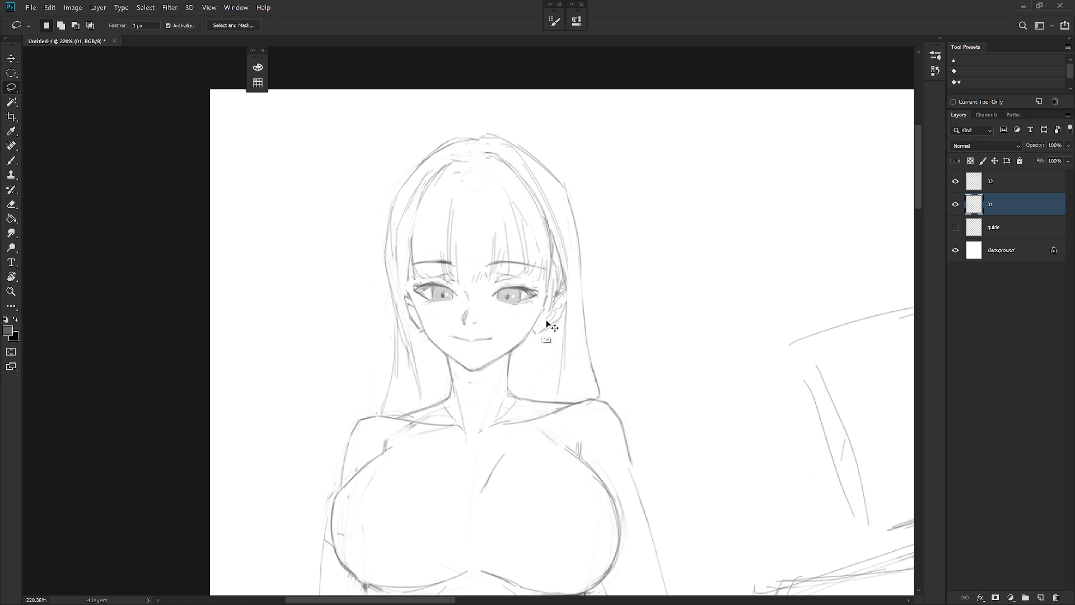
Mirror the view horizontally to check the proportions
scroll(595, 442, "down", 5)
left_click_drag(595, 443, 570, 318)
key("ctrl+shift+h")
scroll(566, 384, "right", 5)
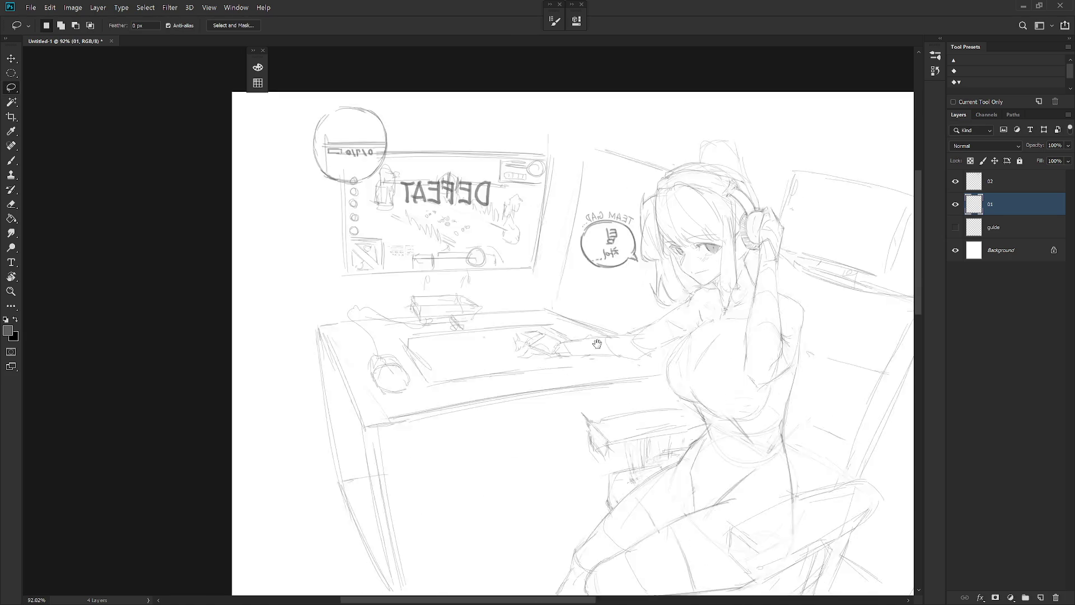
left_click_drag(685, 418, 547, 469)
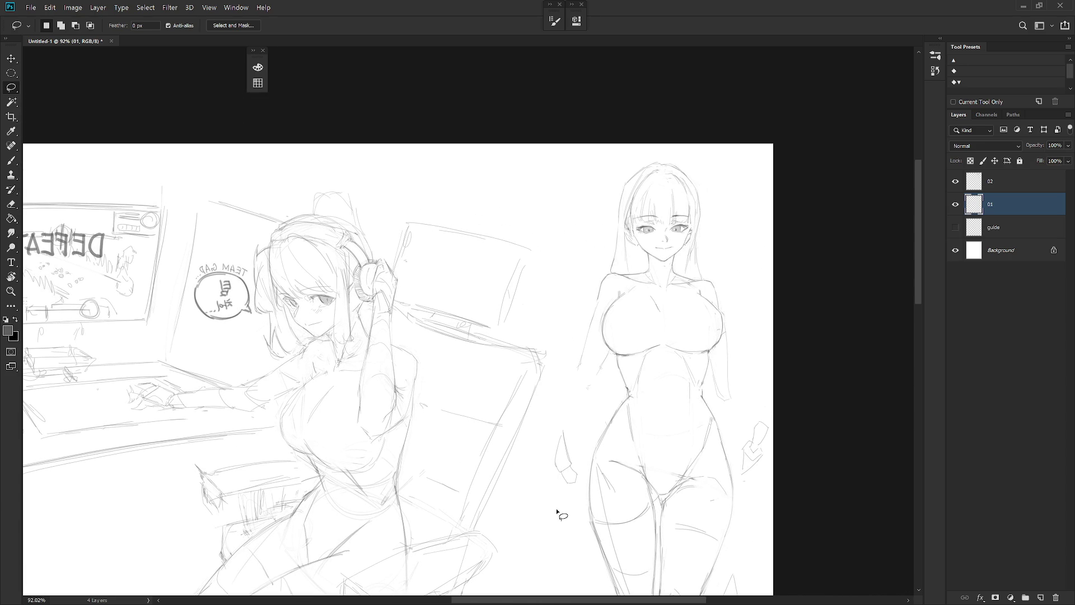
scroll(558, 511, "left", 2)
scroll(563, 252, "up", 2)
key("alt+bracketright")
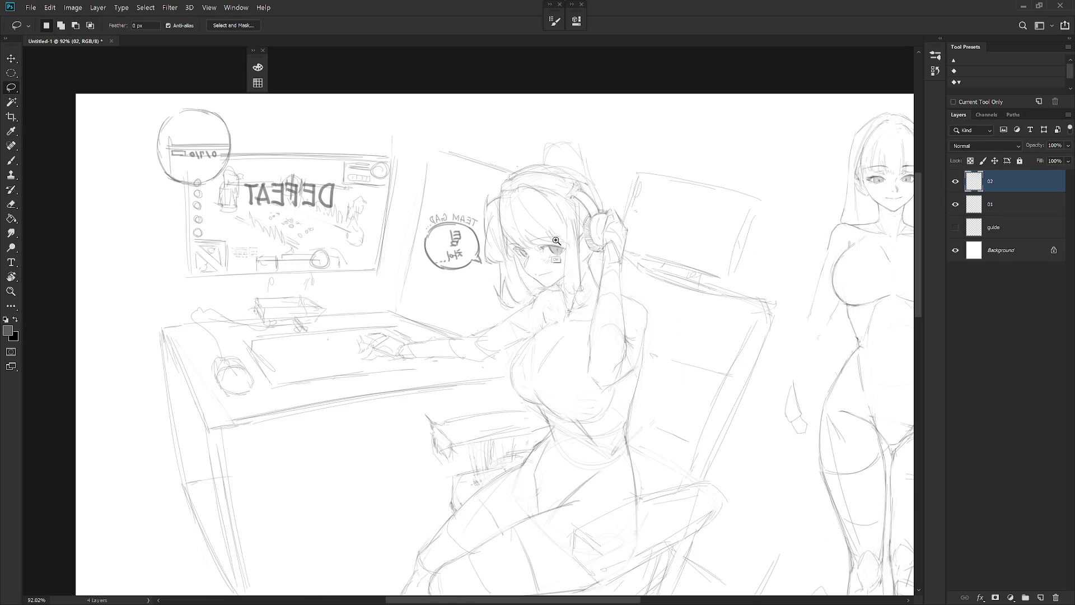
scroll(580, 220, "up", 3)
mouse_move(546, 266)
left_mouse_down()
mouse_move(538, 272)
mouse_move(589, 255)
left_mouse_up()
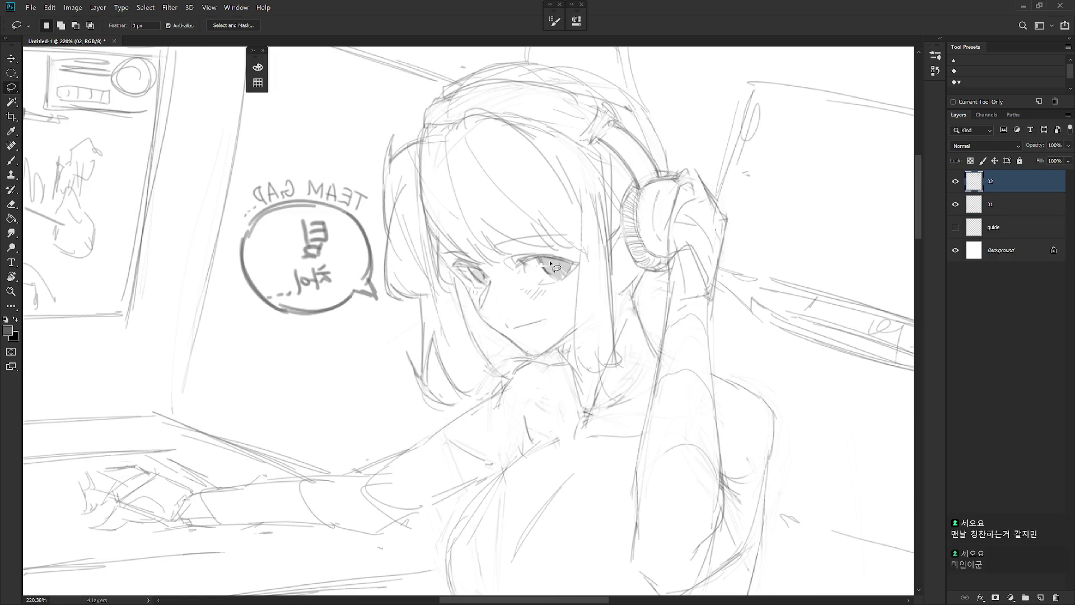
left_click_drag(470, 276, 480, 274)
key("b")
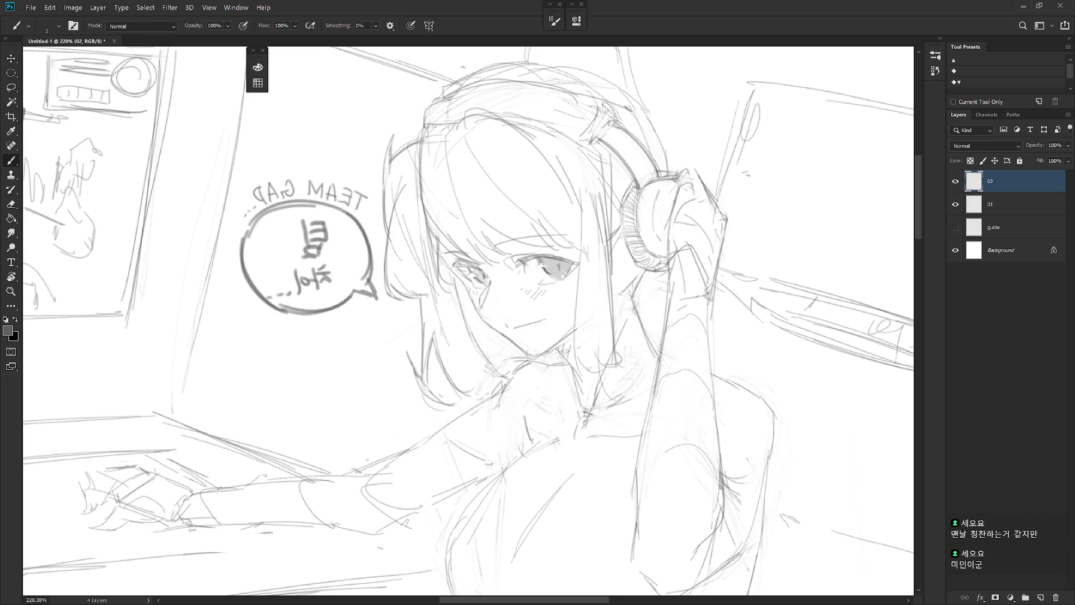
scroll(627, 327, "down", 5)
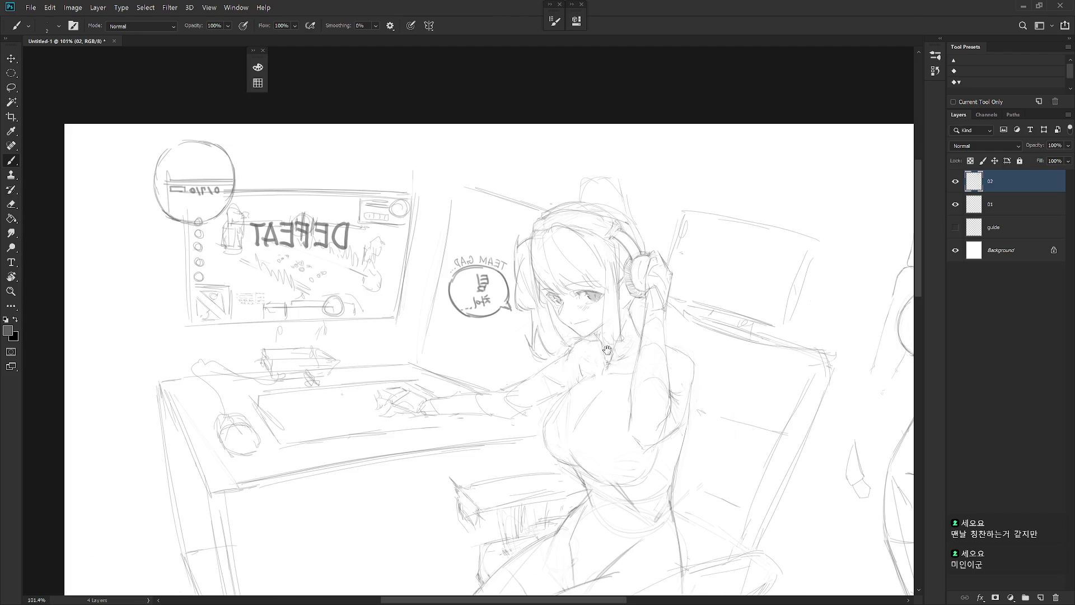
Flip the view back to normal so DEFEAT reads correctly, then zoom out
scroll(587, 407, "down", 3)
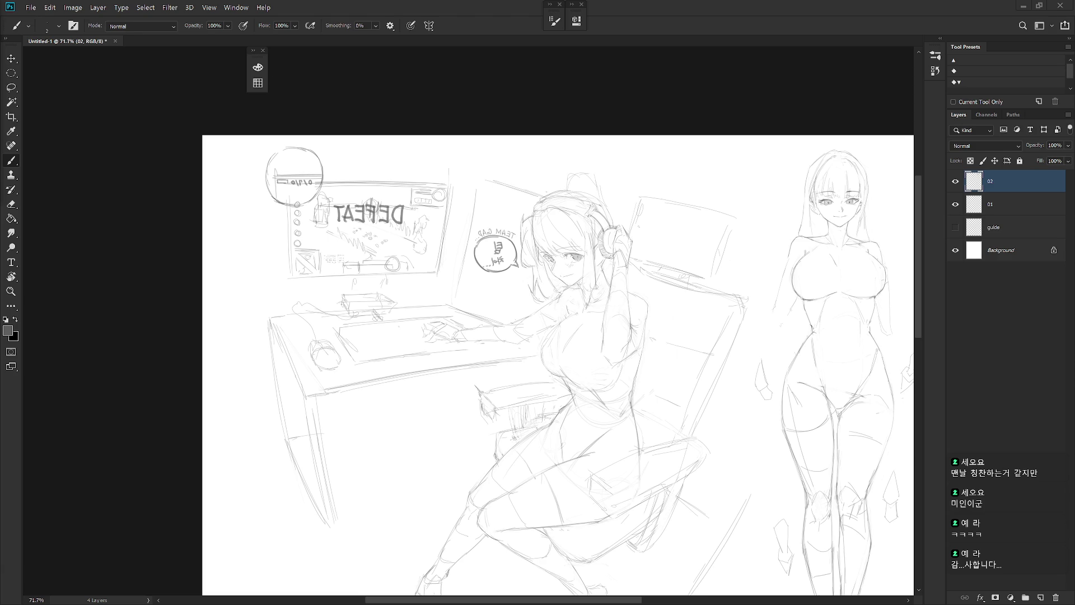
key("h")
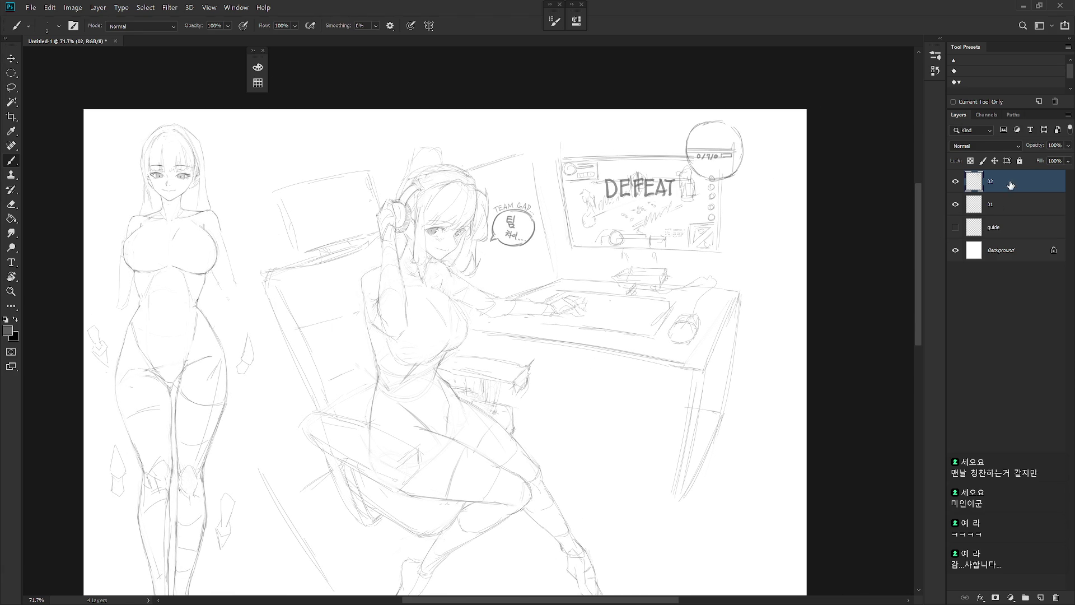
scroll(610, 425, "down", 3)
scroll(616, 425, "down", 1)
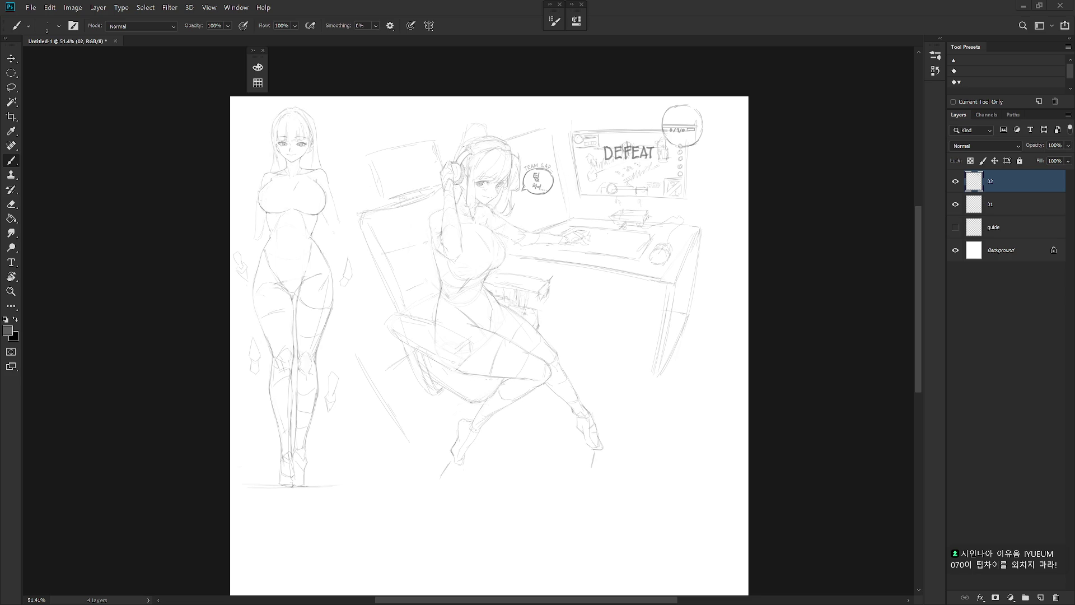
scroll(608, 232, "up", 8)
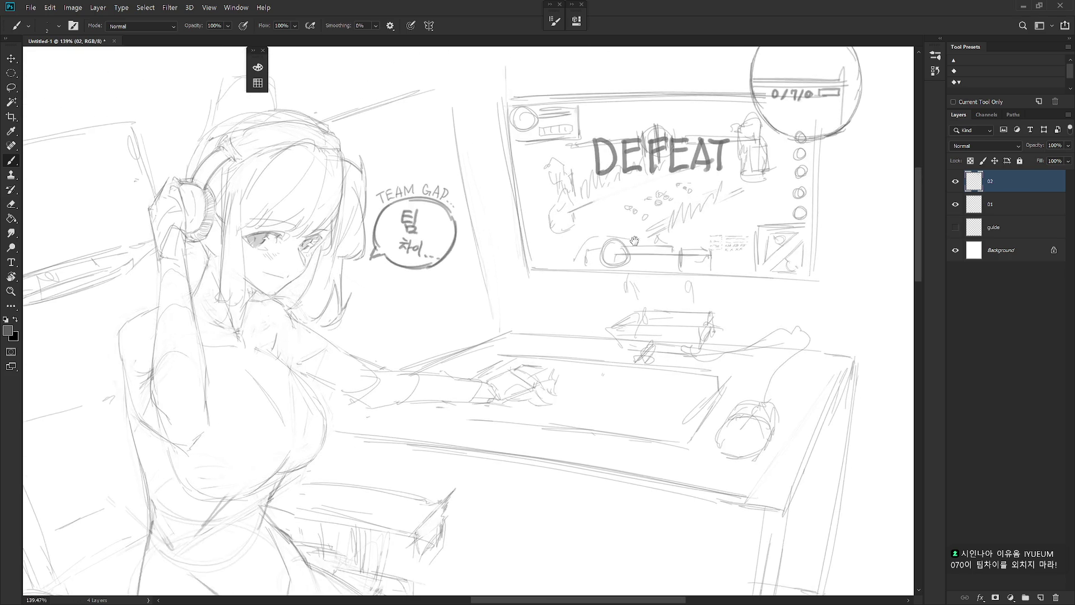
Clean up the monitor's round icon and sketch a tiny character face inside it
mouse_move(593, 248)
left_mouse_down()
mouse_move(583, 297)
mouse_move(638, 274)
mouse_move(605, 280)
mouse_move(638, 280)
mouse_move(593, 291)
mouse_move(611, 259)
mouse_move(630, 296)
left_mouse_up()
key("e")
key("b")
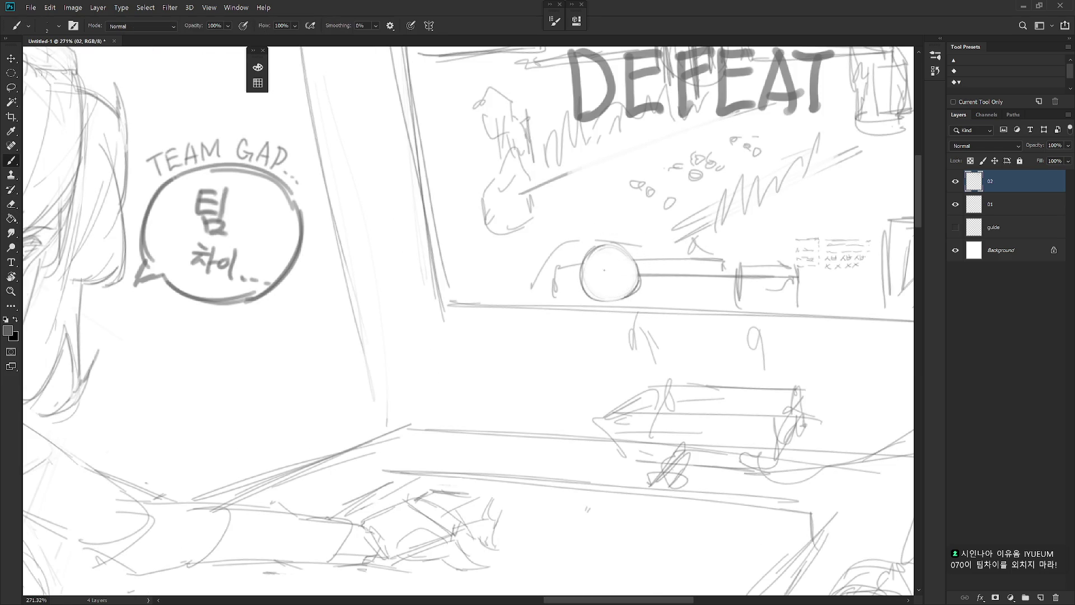
left_click_drag(595, 267, 596, 280)
key("ctrl+z")
mouse_move(607, 256)
left_mouse_down()
mouse_move(587, 262)
mouse_move(591, 283)
left_mouse_up()
left_click_drag(592, 268, 595, 280)
mouse_move(601, 265)
left_mouse_down()
mouse_move(615, 270)
mouse_move(615, 260)
left_mouse_up()
mouse_move(613, 265)
left_mouse_down()
mouse_move(624, 256)
mouse_move(600, 279)
left_mouse_up()
left_click_drag(605, 269, 625, 255)
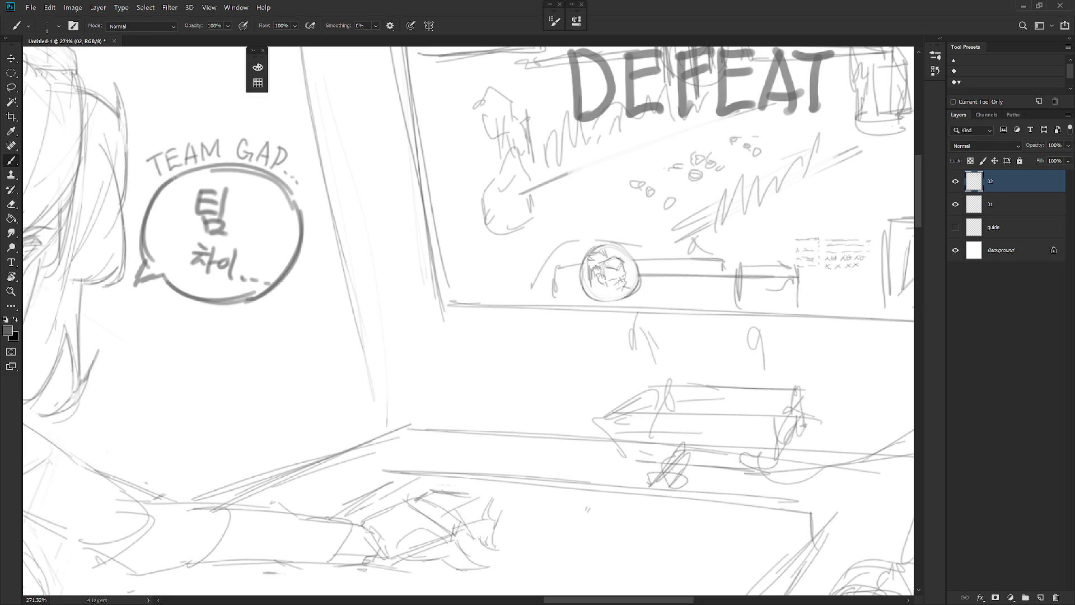
mouse_move(605, 287)
left_mouse_down()
mouse_move(619, 296)
mouse_move(605, 299)
left_mouse_up()
scroll(621, 535, "down", 5)
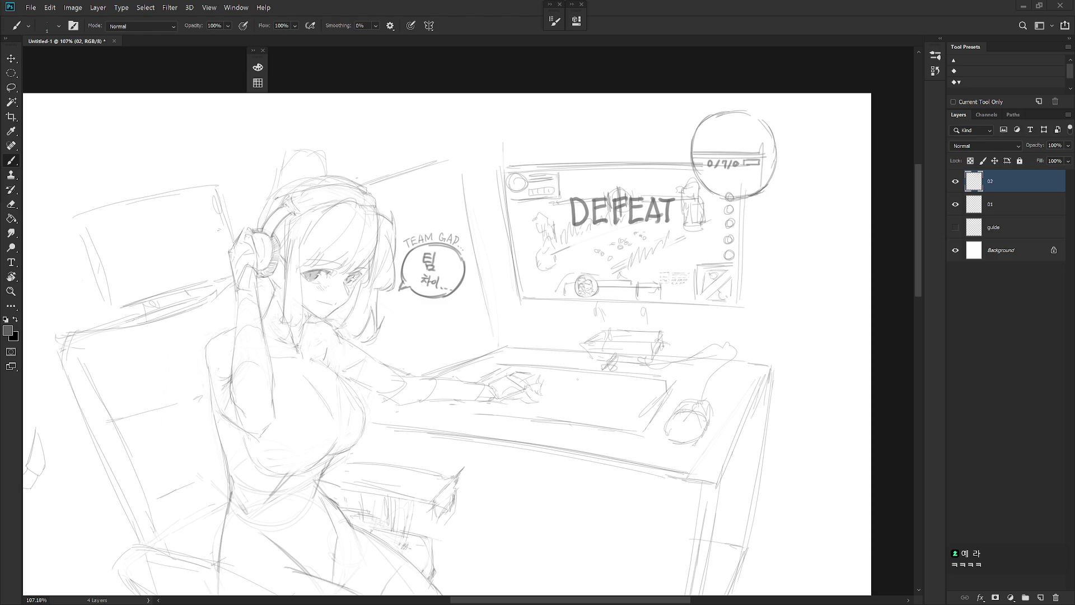
mouse_move(0, 244)
left_mouse_down()
mouse_move(797, 247)
mouse_move(952, 415)
mouse_move(940, 484)
mouse_move(876, 433)
left_mouse_up()
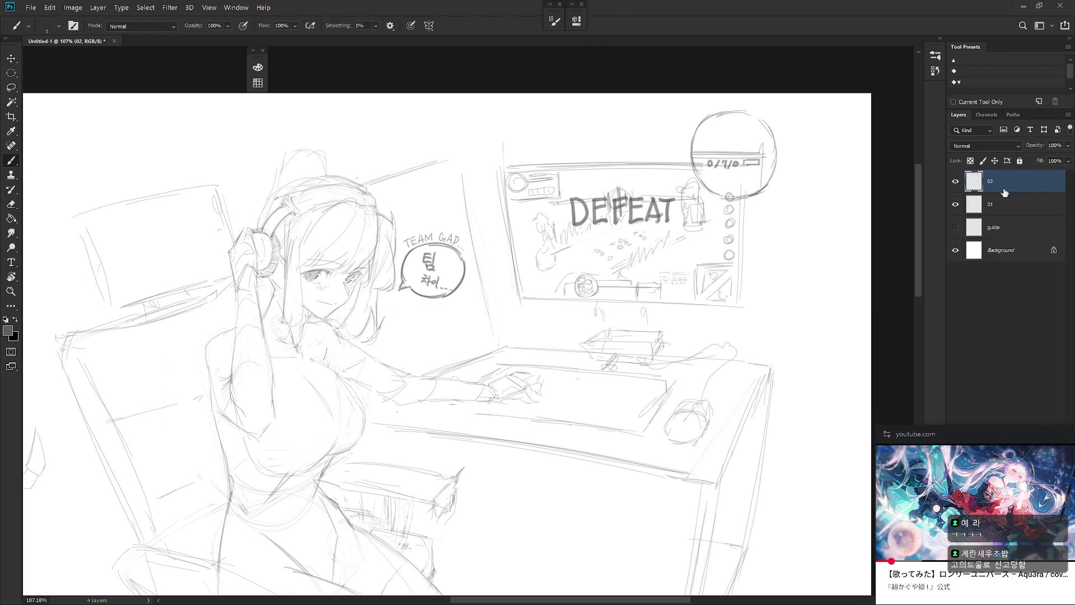
scroll(652, 391, "down", 4)
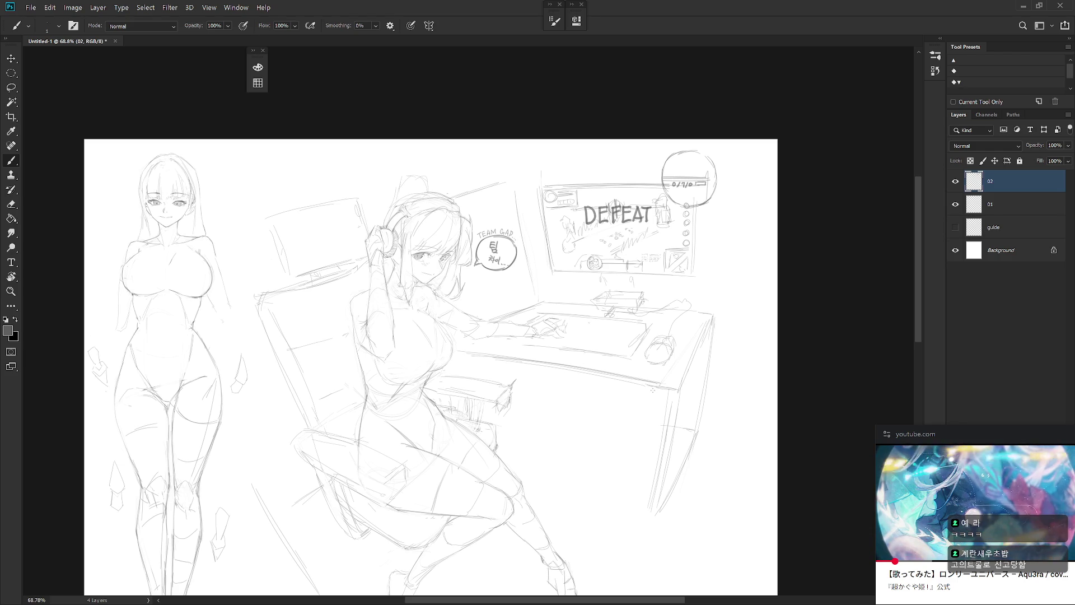
scroll(652, 390, "down", 2)
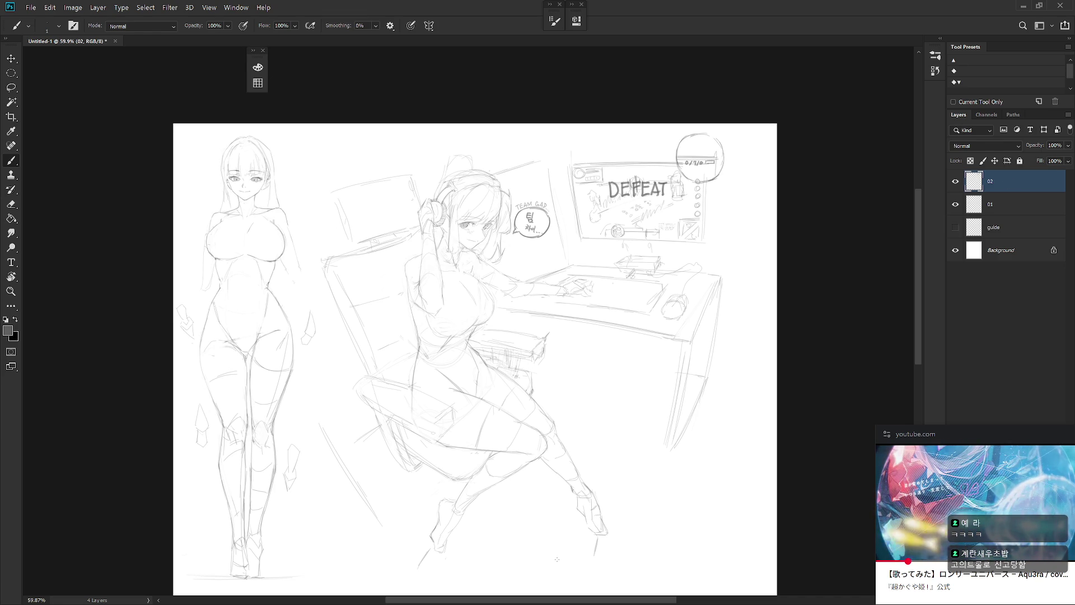
scroll(610, 398, "down", 3)
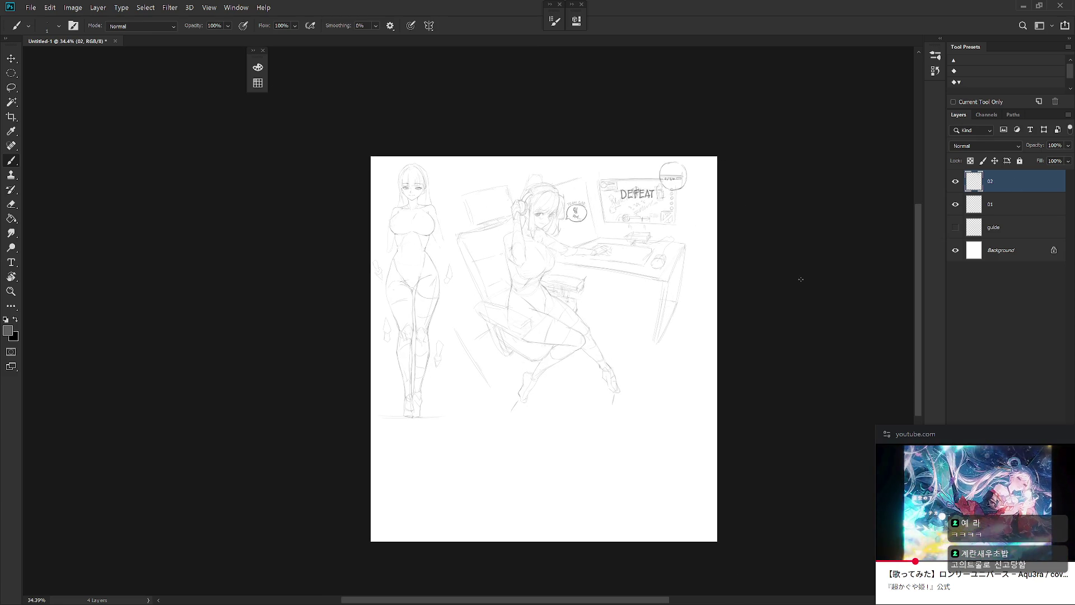
Create a new layer named 03
left_click_drag(627, 368, 615, 351)
key("ctrl+shift+n")
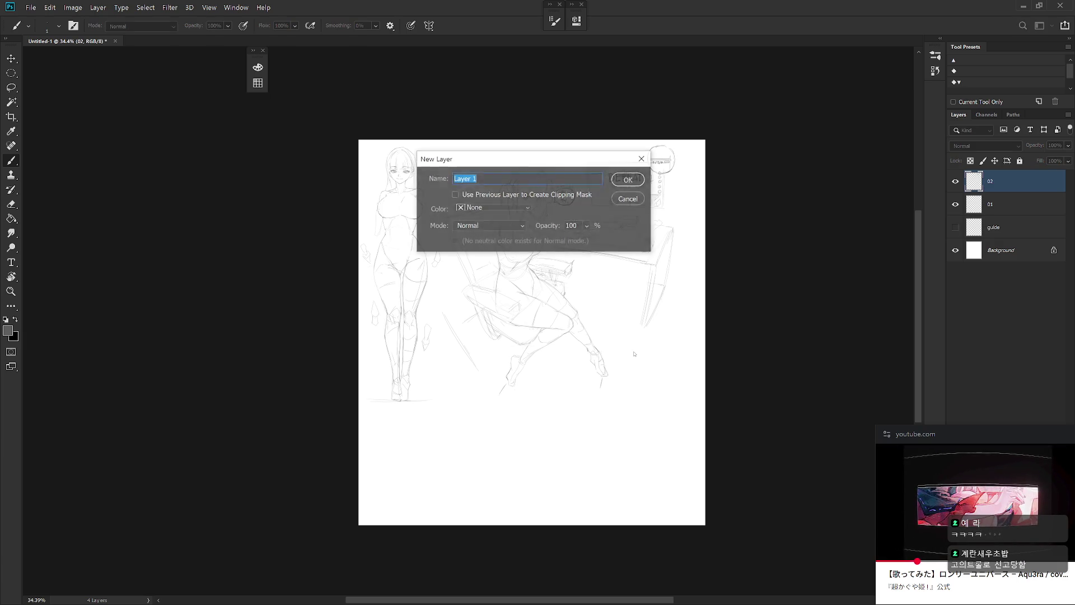
type("03")
key("Return")
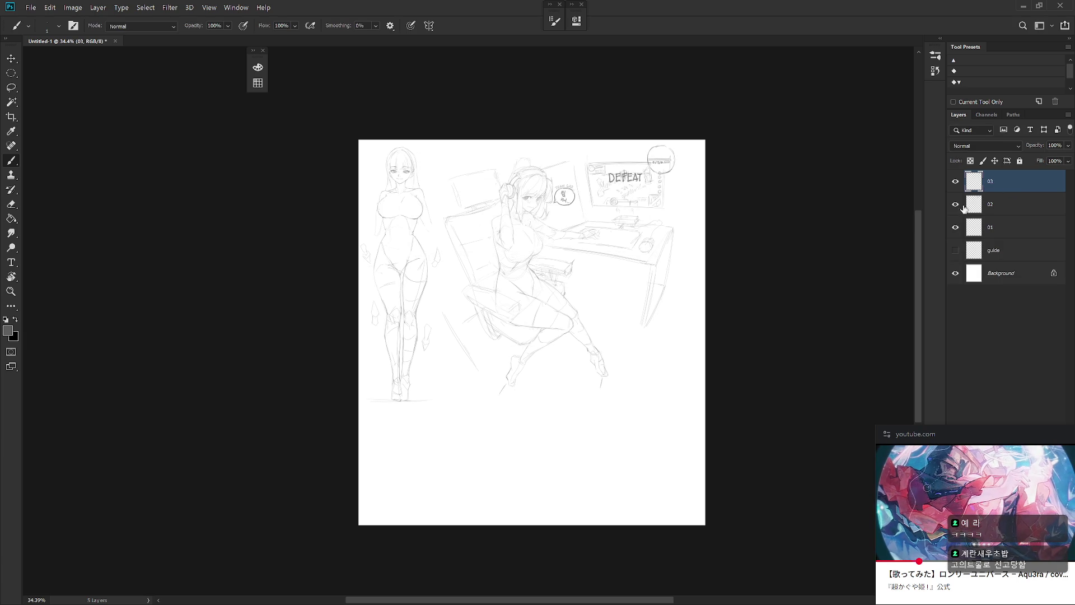
Sketch a freehand circle beside the seated girl's feet, redrawing until it looks even
scroll(619, 427, "up", 1)
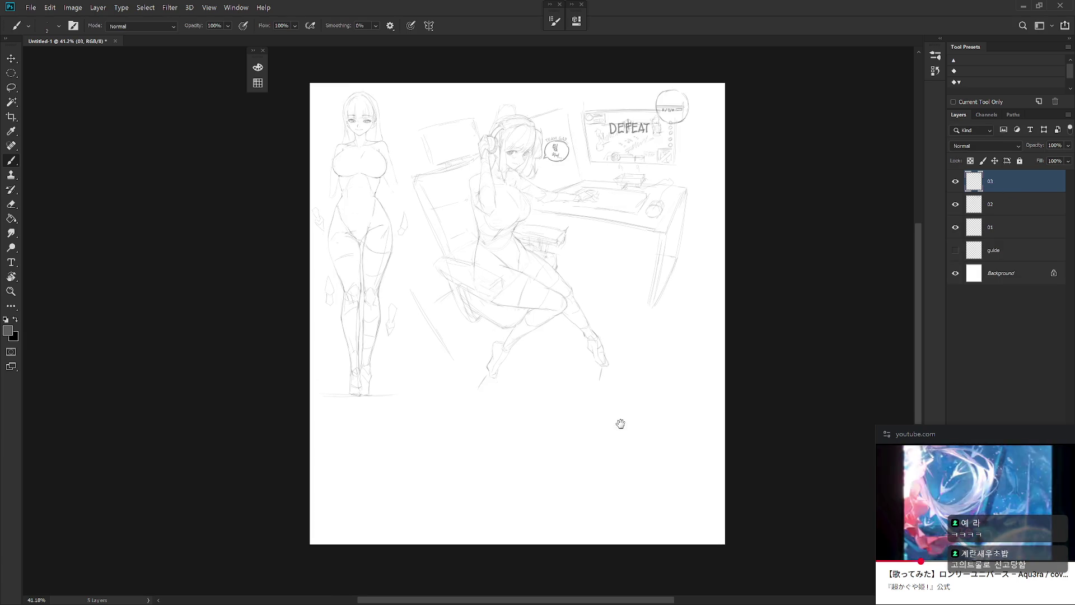
scroll(619, 456, "up", 1)
scroll(616, 413, "down", 1)
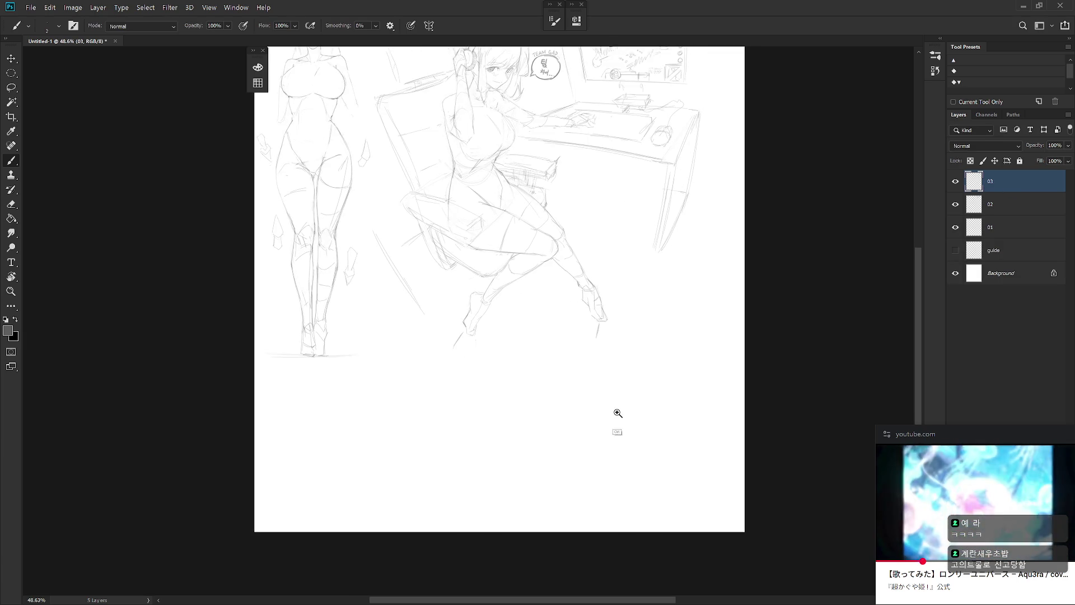
scroll(659, 353, "up", 1)
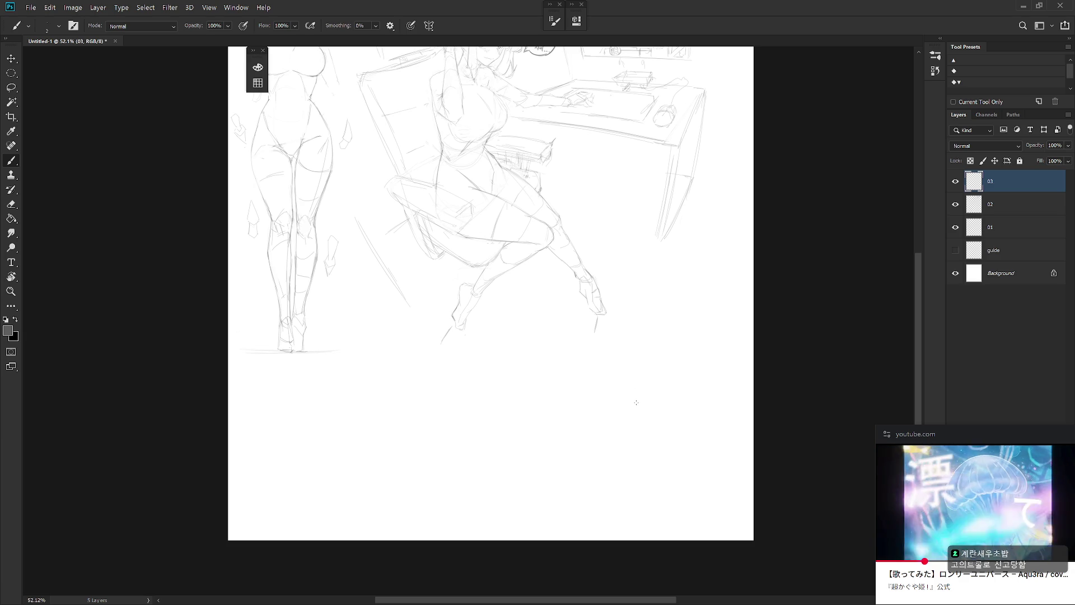
mouse_move(623, 395)
left_mouse_down()
mouse_move(630, 338)
mouse_move(687, 392)
left_mouse_up()
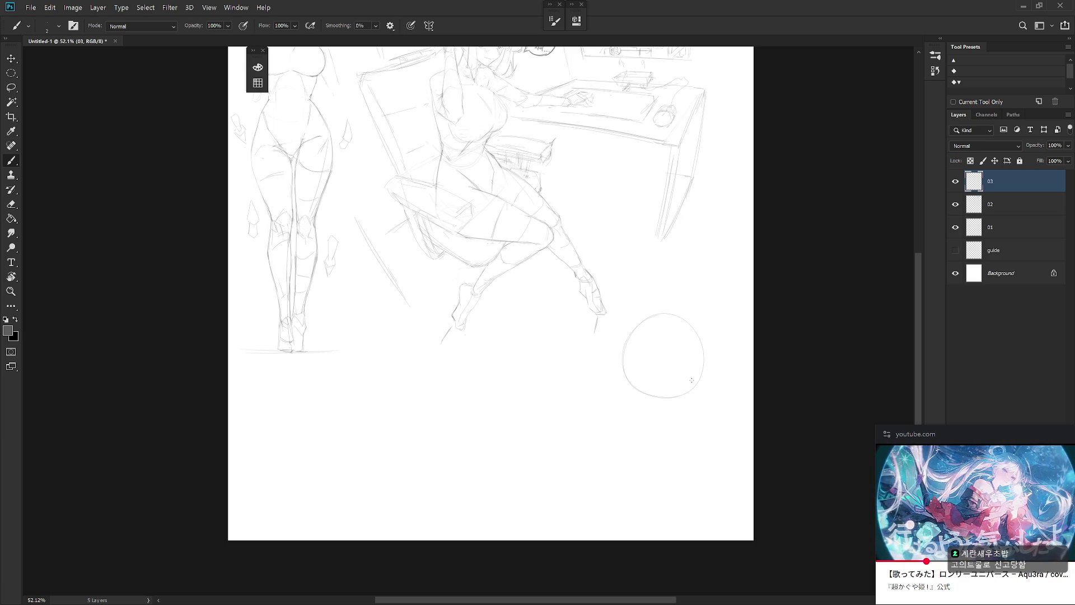
key("ctrl+z")
mouse_move(623, 358)
left_mouse_down()
mouse_move(702, 350)
mouse_move(631, 336)
mouse_move(702, 347)
mouse_move(626, 354)
mouse_move(703, 336)
mouse_move(655, 383)
mouse_move(704, 338)
mouse_move(654, 307)
left_mouse_up()
key("ctrl+z")
key("ctrl+z")
key("ctrl+z")
key("ctrl+z")
mouse_move(655, 389)
left_mouse_down()
mouse_move(704, 334)
mouse_move(698, 370)
left_mouse_up()
key("ctrl+z")
mouse_move(672, 311)
left_mouse_down()
mouse_move(700, 373)
mouse_move(675, 386)
mouse_move(703, 366)
mouse_move(624, 355)
left_mouse_up()
key("ctrl+z")
key("ctrl+z")
mouse_move(668, 392)
left_mouse_down()
mouse_move(692, 383)
mouse_move(668, 391)
mouse_move(692, 308)
left_mouse_up()
key("ctrl+z")
key("ctrl+z")
mouse_move(694, 378)
left_mouse_down()
mouse_move(644, 328)
mouse_move(634, 364)
mouse_move(709, 358)
mouse_move(638, 331)
left_mouse_up()
key("ctrl+z")
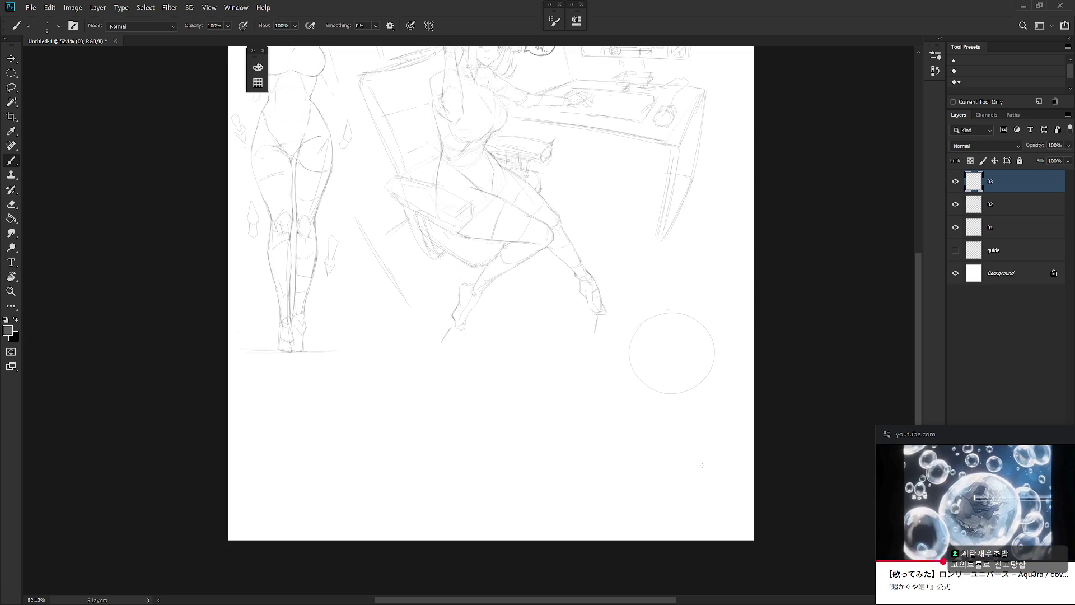
scroll(663, 367, "up", 3)
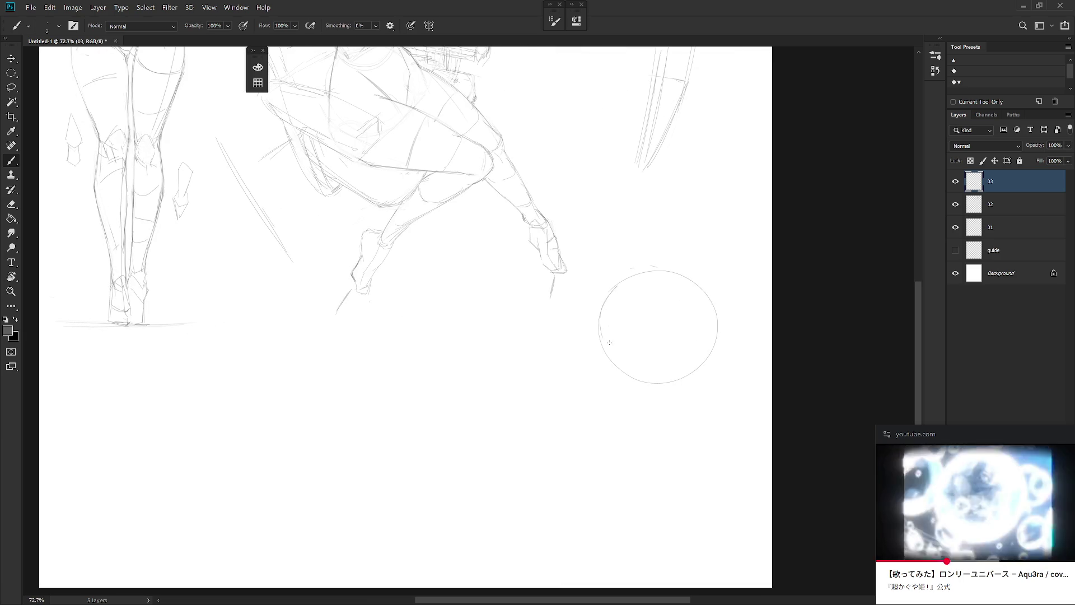
scroll(616, 404, "left", 2)
Show the canvas full screen with only the layers list still visible
key("f")
key("f")
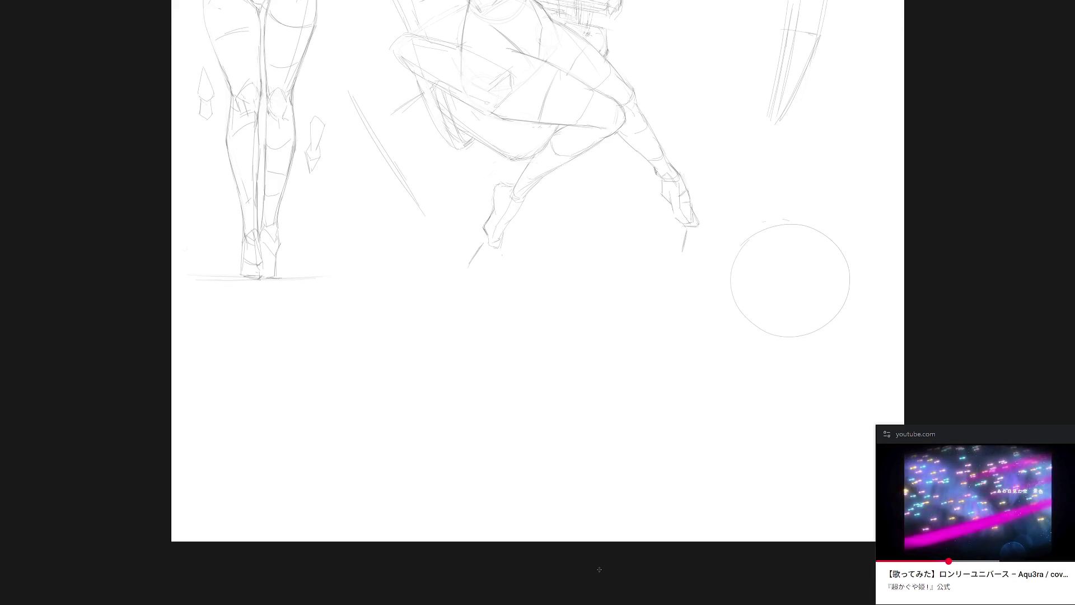
key("shift+Tab")
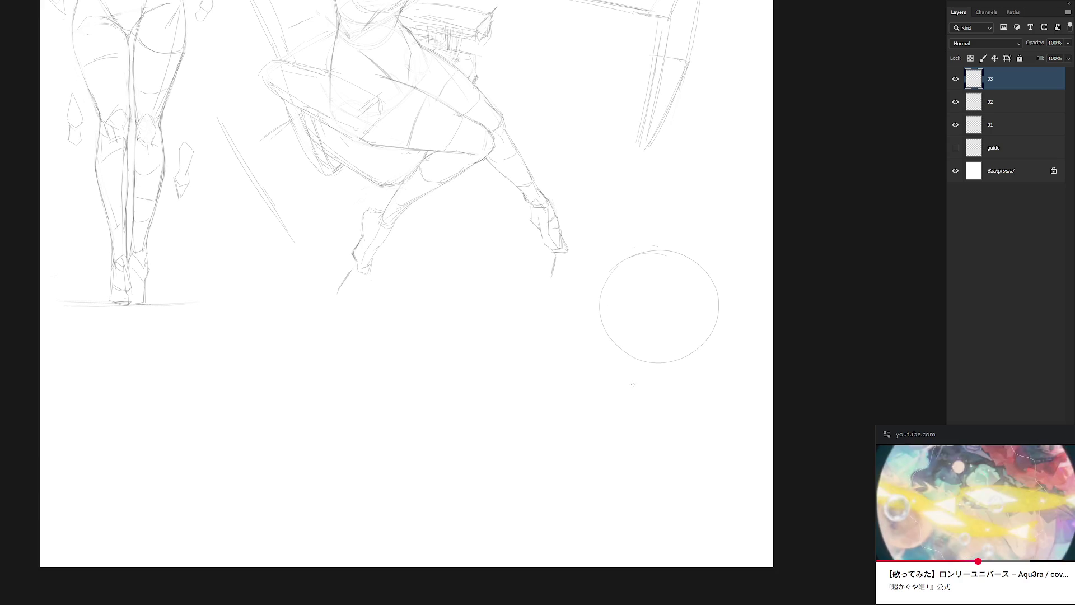
Add arcs along the circle's left side and below it, then shift them upward
left_click_drag(616, 262, 606, 323)
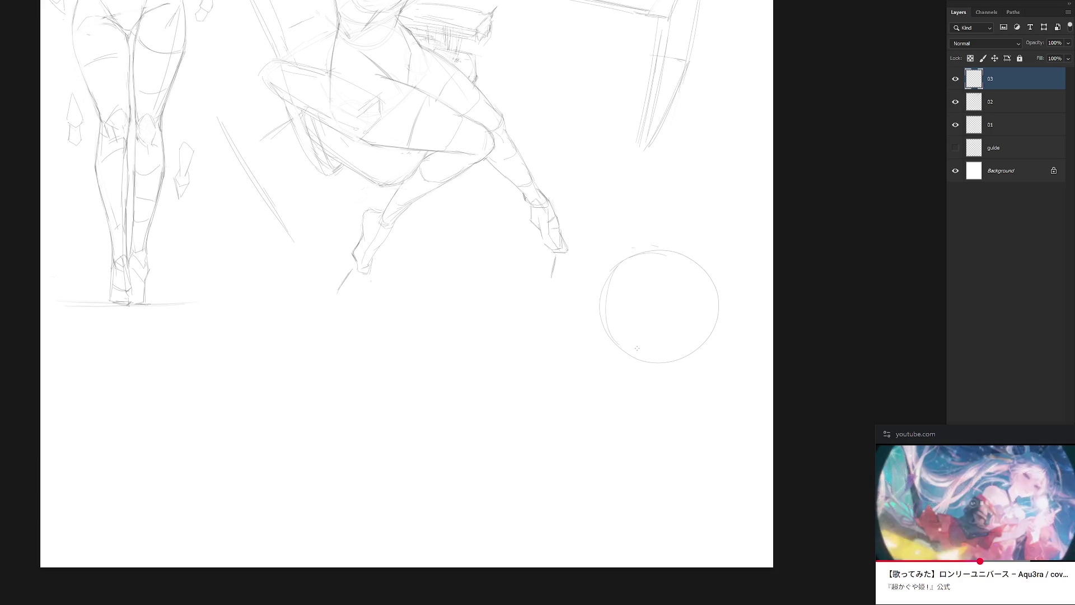
key("ctrl+z")
left_click_drag(621, 261, 629, 355)
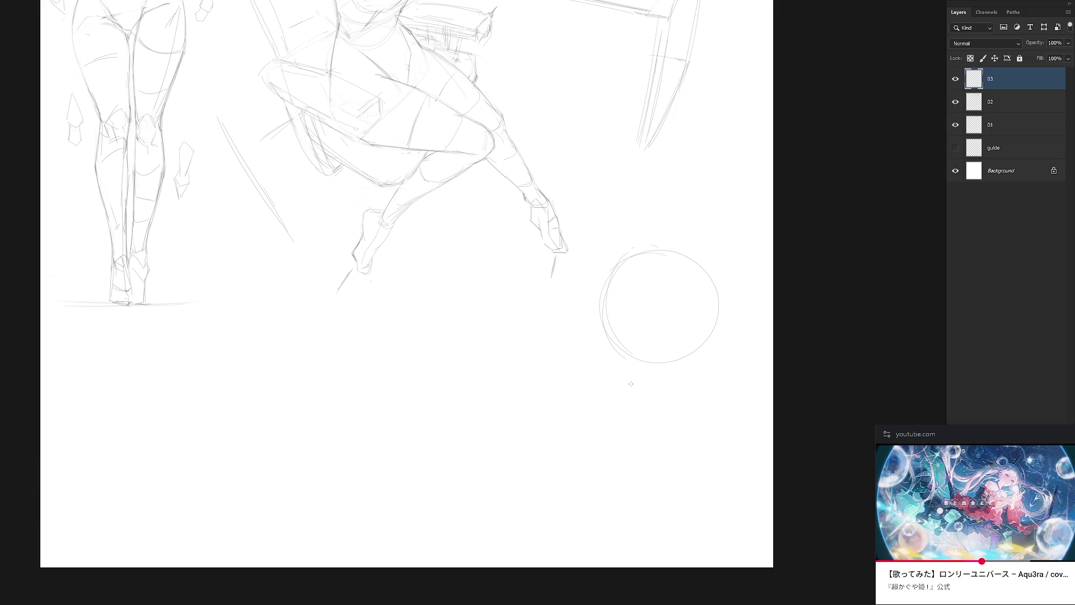
left_click_drag(608, 418, 697, 408)
key("ctrl+z")
left_click_drag(616, 403, 710, 418)
key("ctrl+z")
mouse_move(594, 423)
left_mouse_down()
mouse_move(704, 419)
mouse_move(595, 409)
mouse_move(583, 426)
mouse_move(702, 418)
left_mouse_up()
key("ctrl+z")
key("ctrl+z")
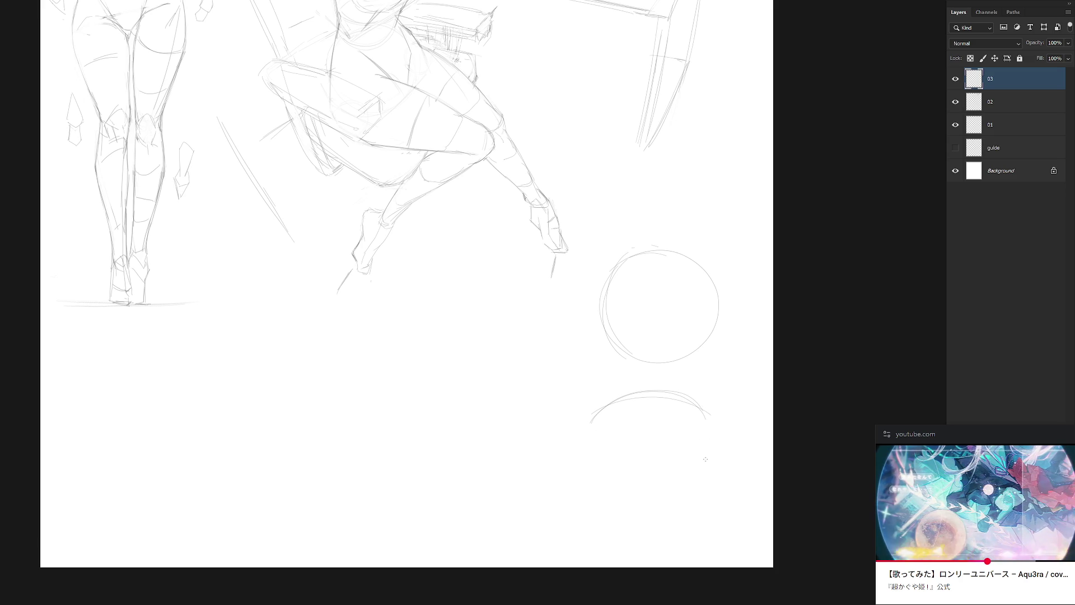
key("ctrl+z")
mouse_move(594, 420)
left_mouse_down()
mouse_move(641, 397)
mouse_move(593, 517)
mouse_move(677, 529)
left_mouse_up()
key("ctrl+z")
key("ctrl+z")
left_click_drag(603, 420, 687, 416)
key("v")
left_click_drag(669, 451, 667, 395)
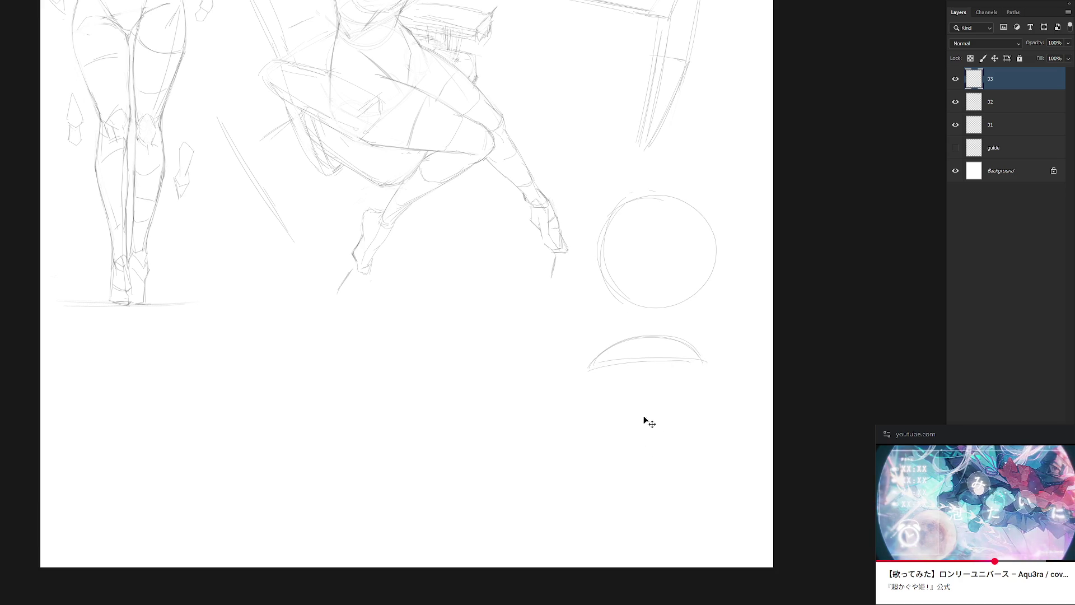
Draw a broad lower arc and the cylinder's left and right sides
left_click_drag(539, 515, 632, 507)
key("ctrl+z")
mouse_move(560, 499)
left_mouse_down()
mouse_move(582, 463)
mouse_move(664, 500)
left_mouse_up()
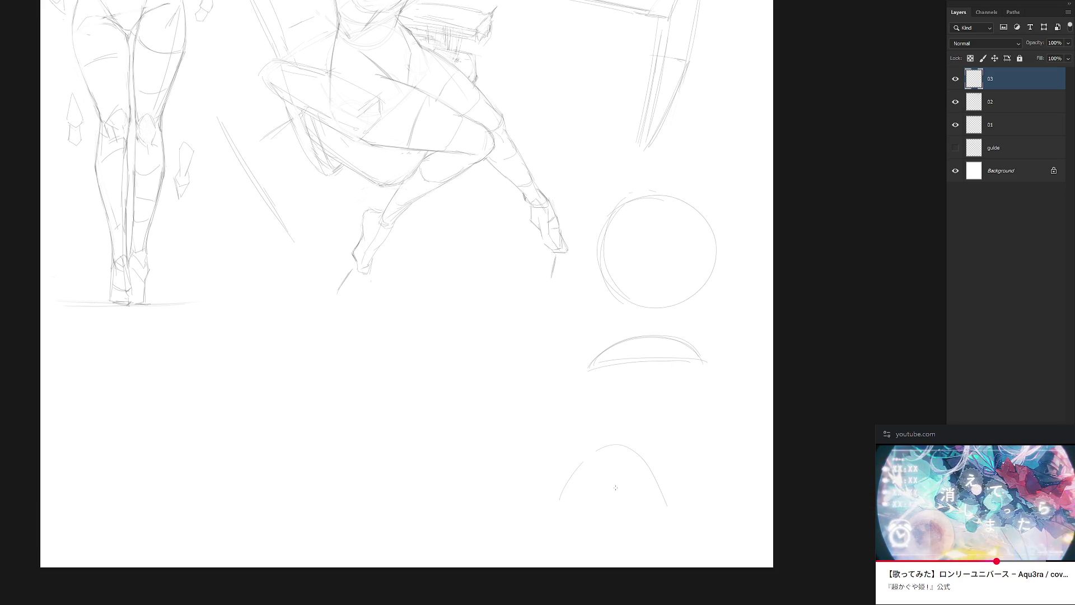
key("ctrl+z")
key("ctrl+z")
left_click_drag(549, 497, 677, 496)
key("ctrl+z")
left_click_drag(561, 487, 685, 500)
left_click_drag(608, 454, 672, 489)
mouse_move(556, 486)
left_mouse_down()
mouse_move(586, 376)
mouse_move(555, 502)
left_mouse_up()
key("ctrl+z")
left_click_drag(699, 361, 686, 503)
mouse_move(593, 365)
left_mouse_down()
mouse_move(556, 497)
mouse_move(576, 412)
left_mouse_up()
key("ctrl+z")
Lasso and remove the cylinder's top cap, then redraw its top edge
key("ctrl+z")
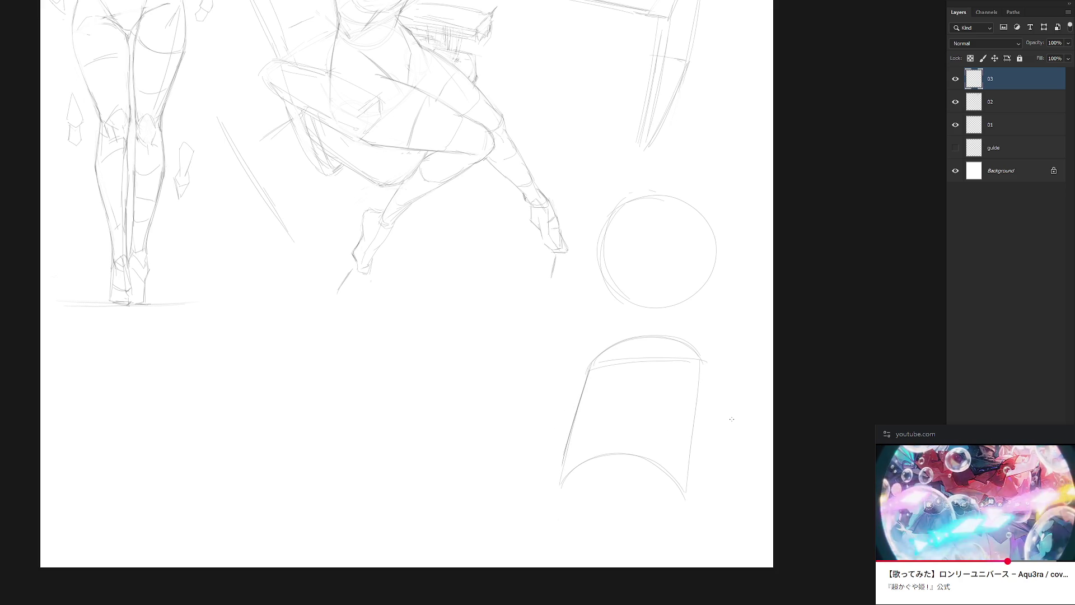
key("l")
mouse_move(592, 351)
left_mouse_down()
mouse_move(641, 360)
mouse_move(645, 321)
mouse_move(618, 335)
mouse_move(700, 358)
mouse_move(604, 367)
mouse_move(716, 357)
left_mouse_up()
key("ctrl+d")
key("b")
key("ctrl+z")
key("ctrl+z")
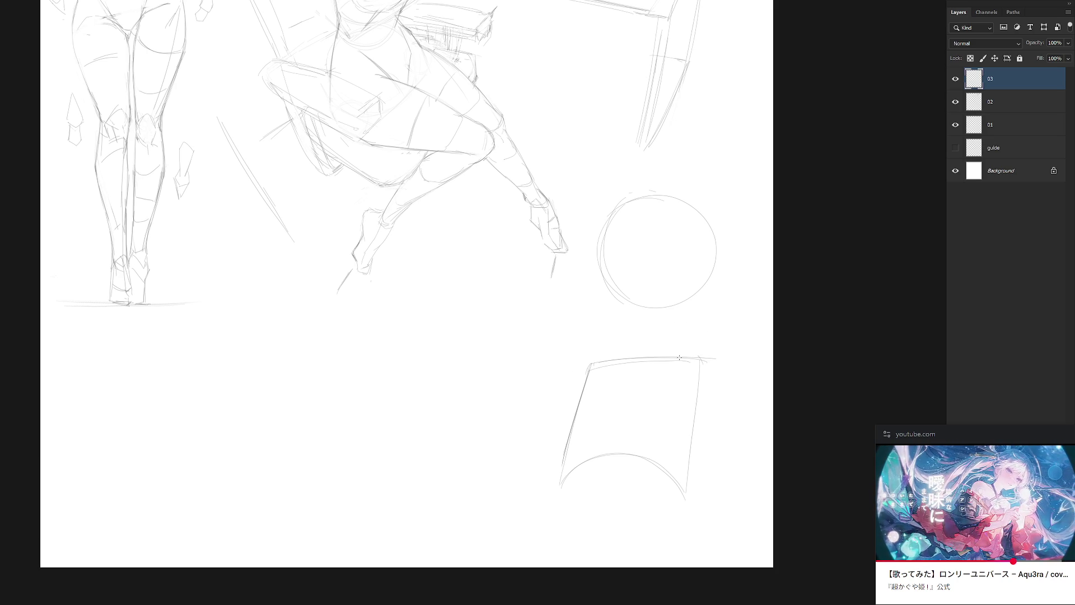
left_click_drag(624, 361, 693, 357)
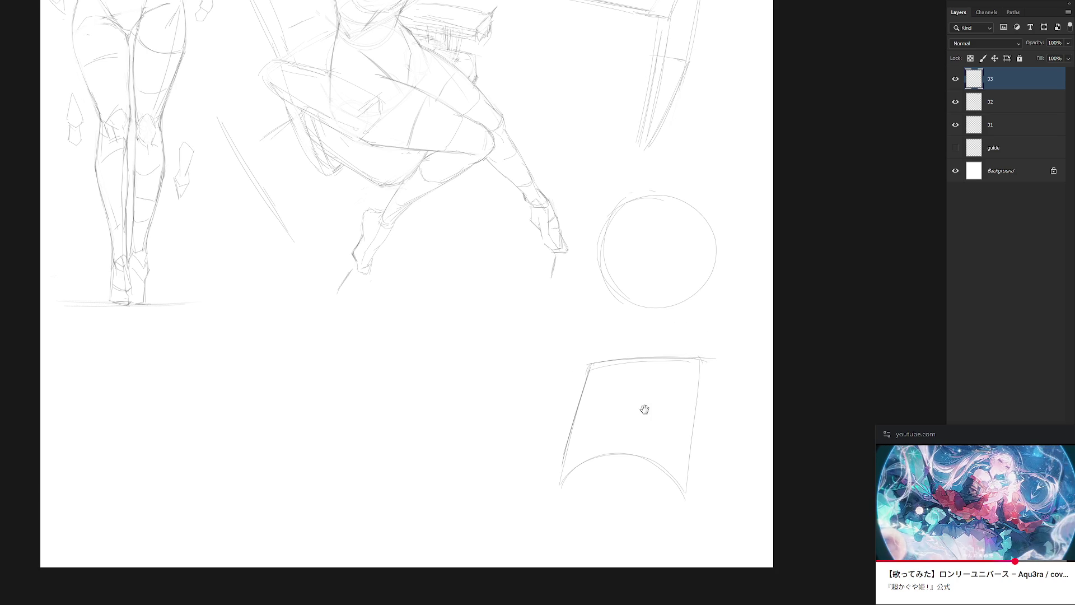
scroll(633, 437, "up", 3)
scroll(694, 439, "down", 1, "alt")
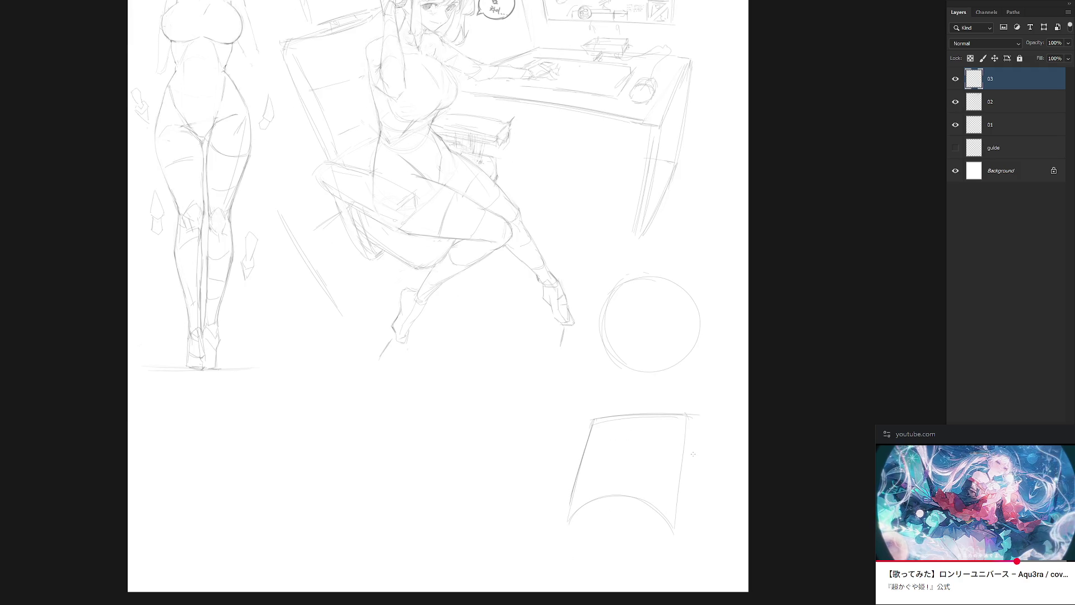
Select the box sketch below the circle and distort it into perspective
key("l")
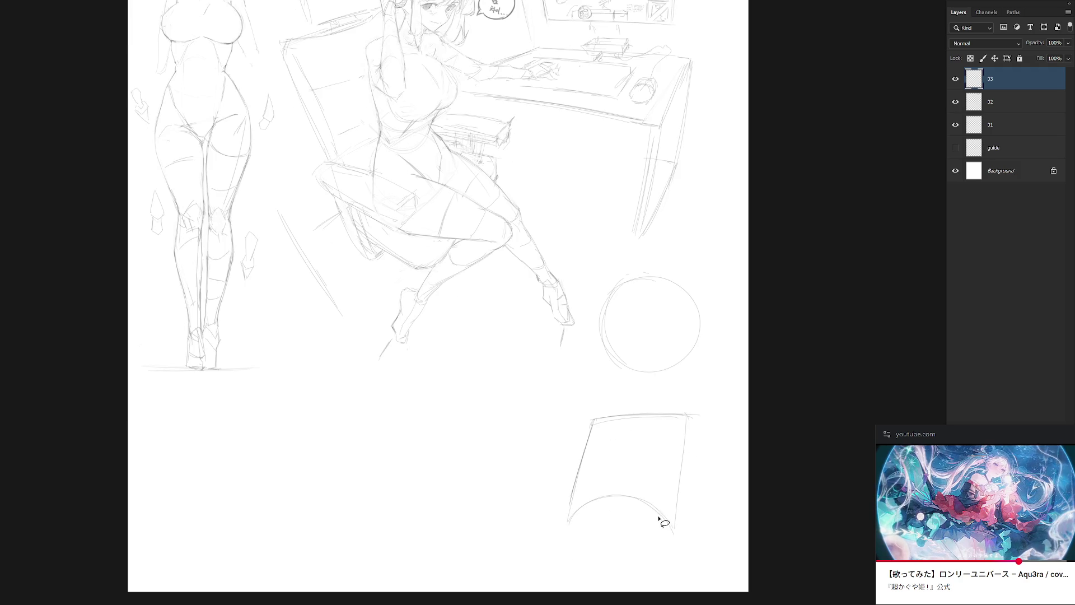
mouse_move(636, 527)
left_mouse_down()
mouse_move(670, 377)
mouse_move(595, 571)
left_mouse_up()
key("ctrl+t")
mouse_move(721, 538)
left_mouse_down()
mouse_move(749, 560)
mouse_move(656, 528)
left_mouse_up()
key("Return")
key("ctrl+d")
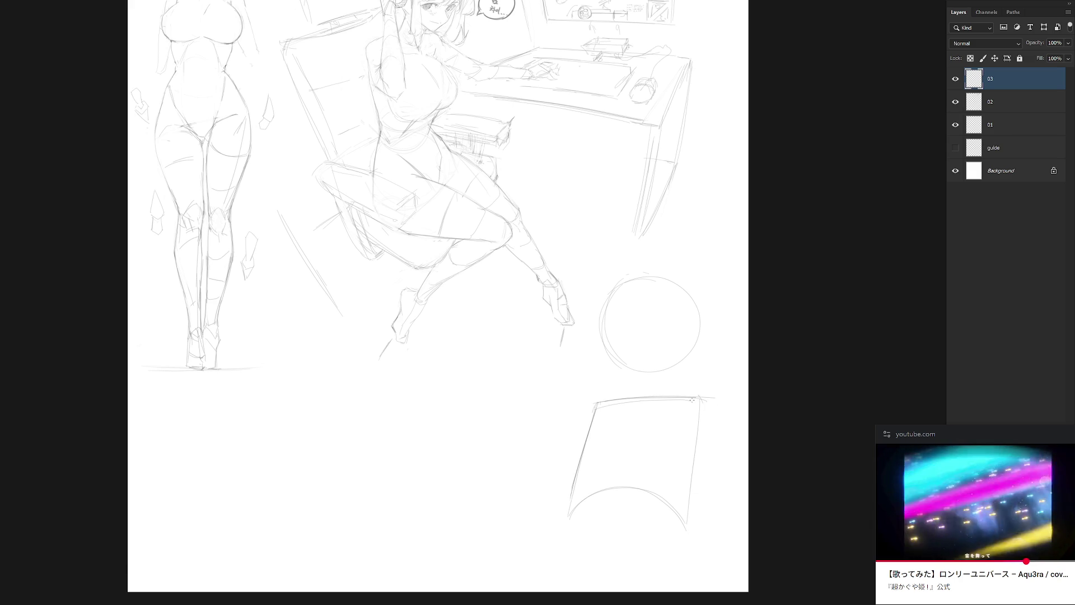
left_click_drag(636, 439, 643, 402)
Erase part of the box's top-left corner and re-stroke its left edge
key("e")
left_click(593, 362)
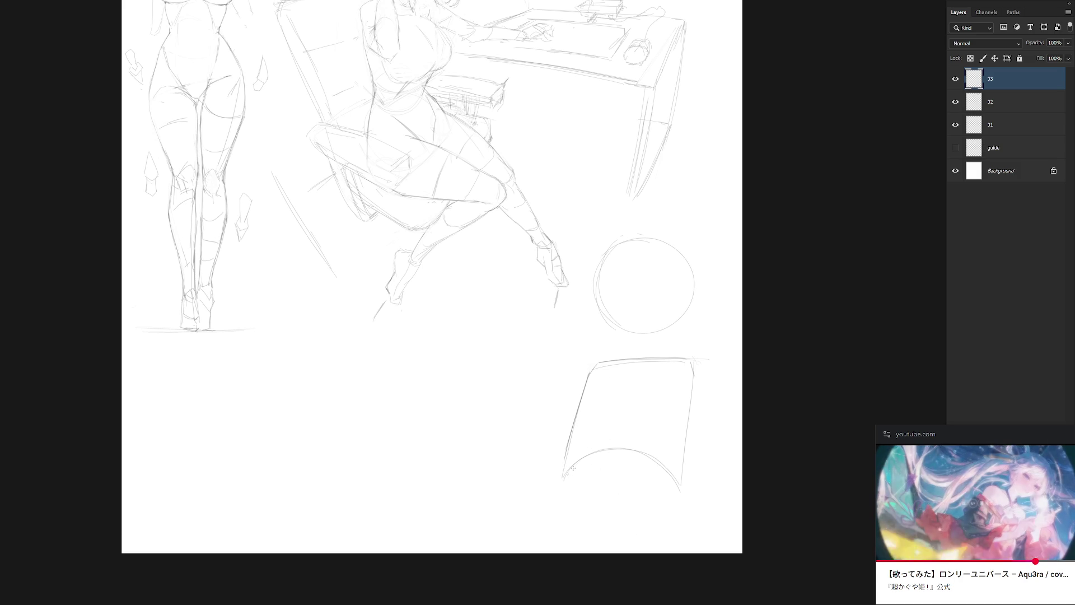
left_click_drag(594, 448, 609, 445)
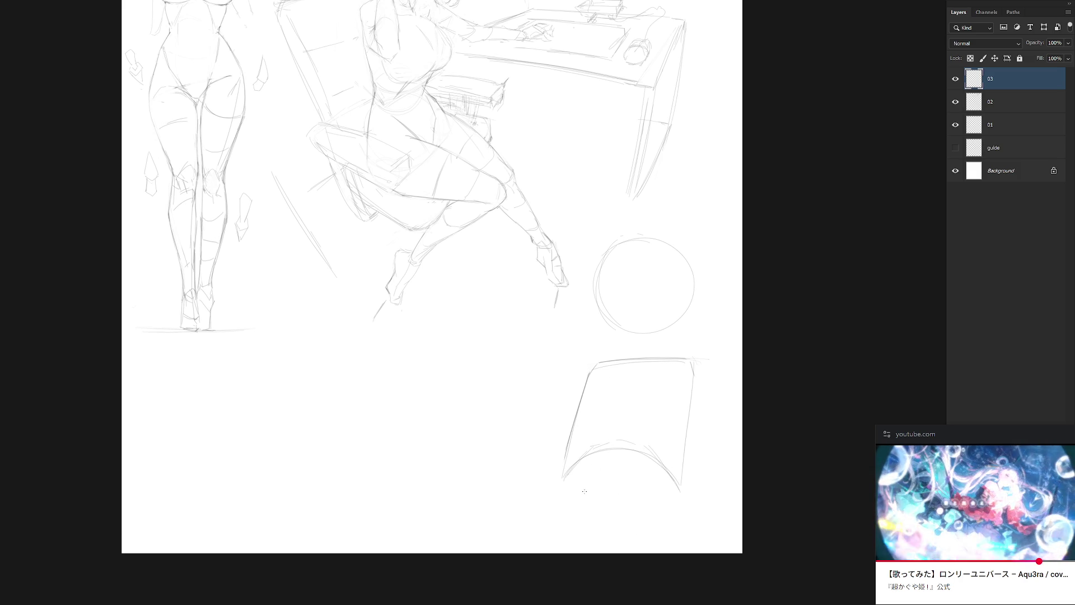
left_click_drag(564, 485, 569, 519)
left_click_drag(561, 458, 566, 515)
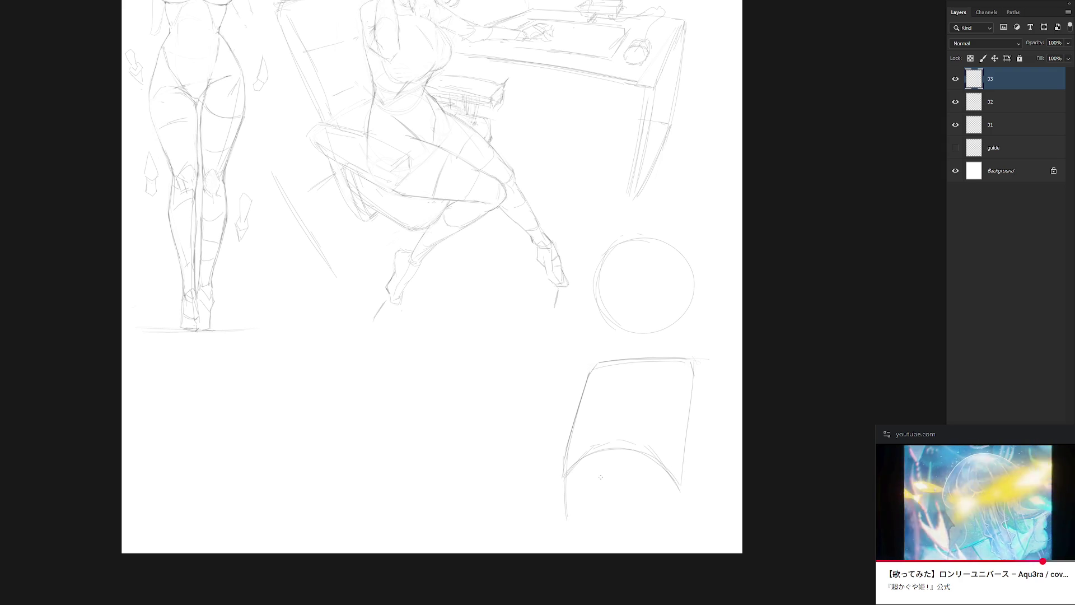
key("ctrl+z")
key("ctrl+z")
key("ctrl+z")
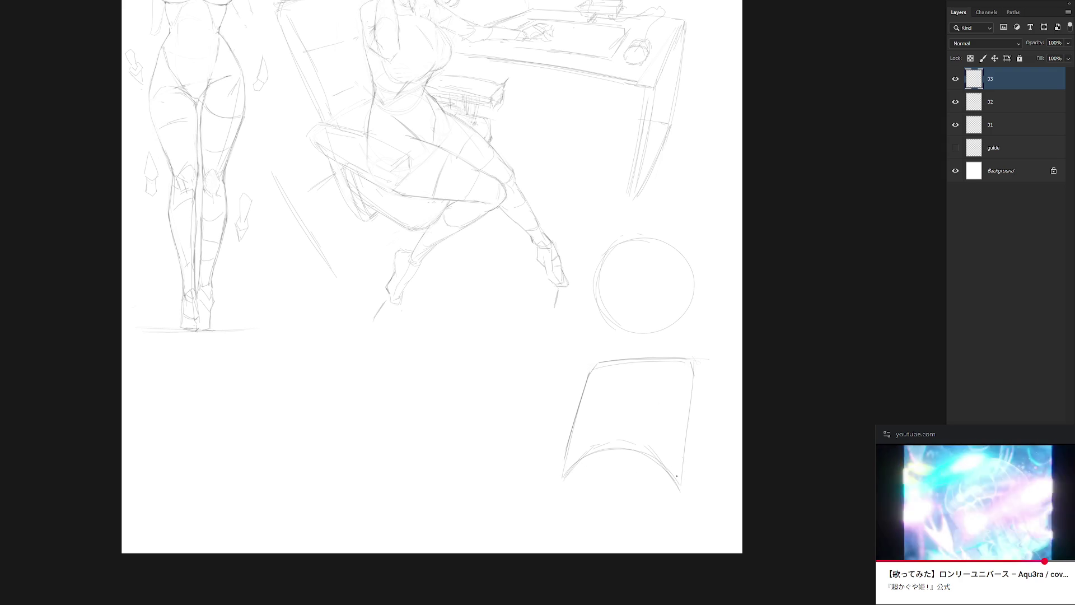
mouse_move(609, 497)
left_mouse_down()
mouse_move(586, 395)
mouse_move(583, 487)
mouse_move(678, 386)
left_mouse_up()
key("ctrl+z")
Trace an ellipse inside the box, retrying its bottom and right side
left_click_drag(585, 398, 688, 423)
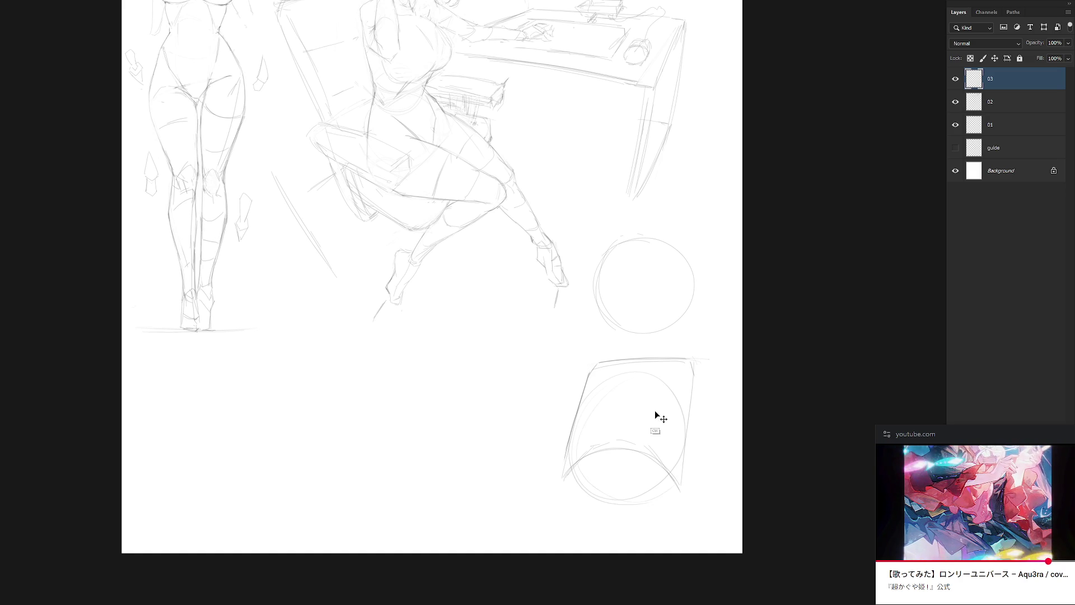
left_click_drag(644, 495, 581, 414)
key("ctrl+z")
key("ctrl+z")
key("ctrl+z")
left_click_drag(600, 477, 684, 434)
left_click_drag(582, 457, 692, 434)
key("ctrl+z")
left_click_drag(652, 485, 628, 371)
key("ctrl+z")
key("ctrl+z")
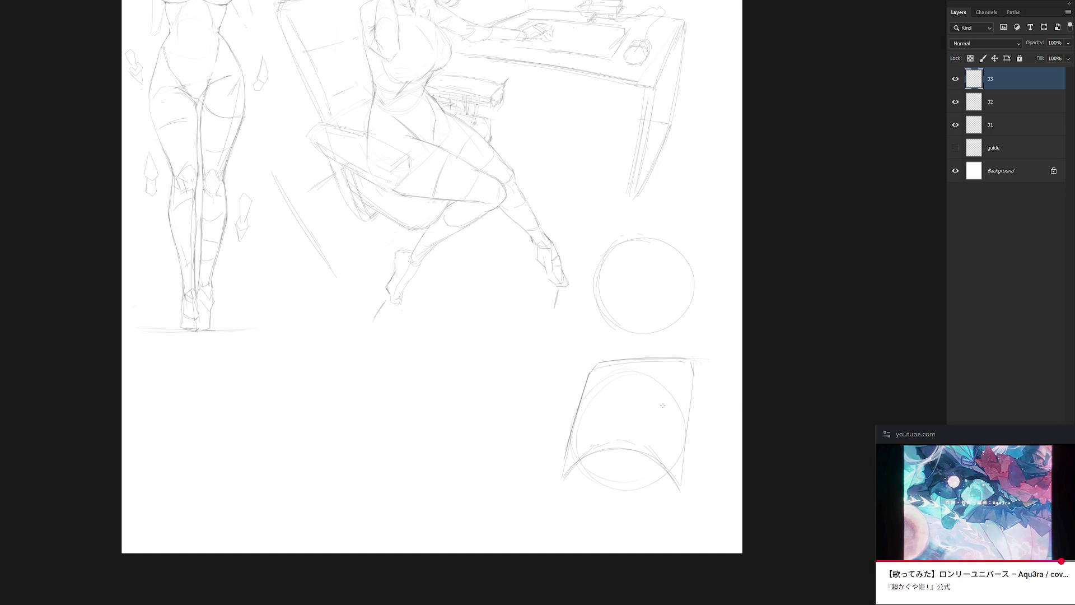
Draw the box's lower-left and lower-right edges and add short strokes at its top and sides
left_click_drag(571, 445, 575, 496)
left_click_drag(688, 434, 659, 502)
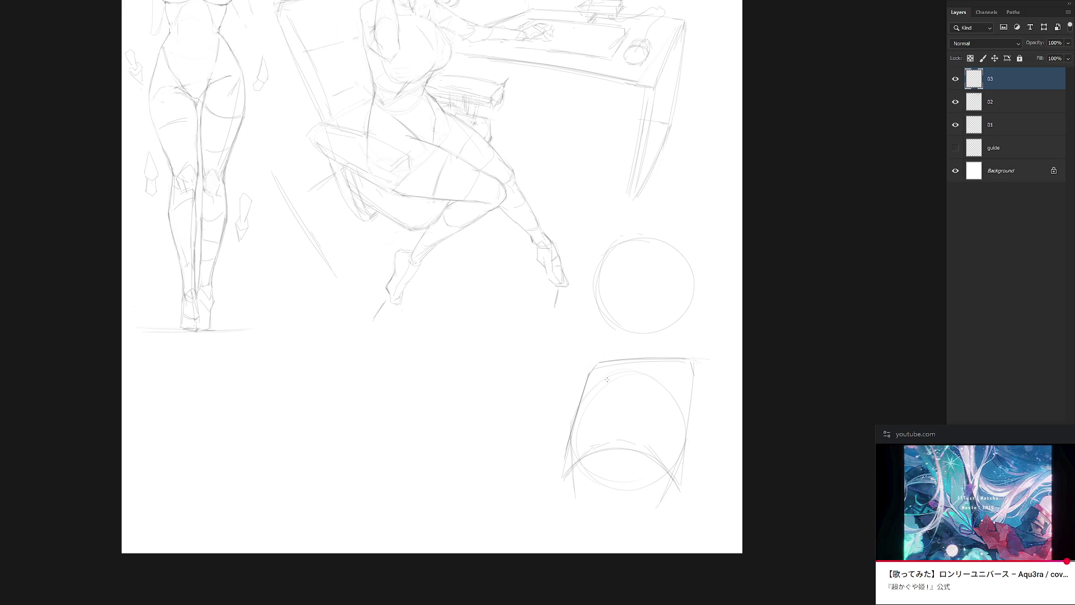
key("ctrl+z")
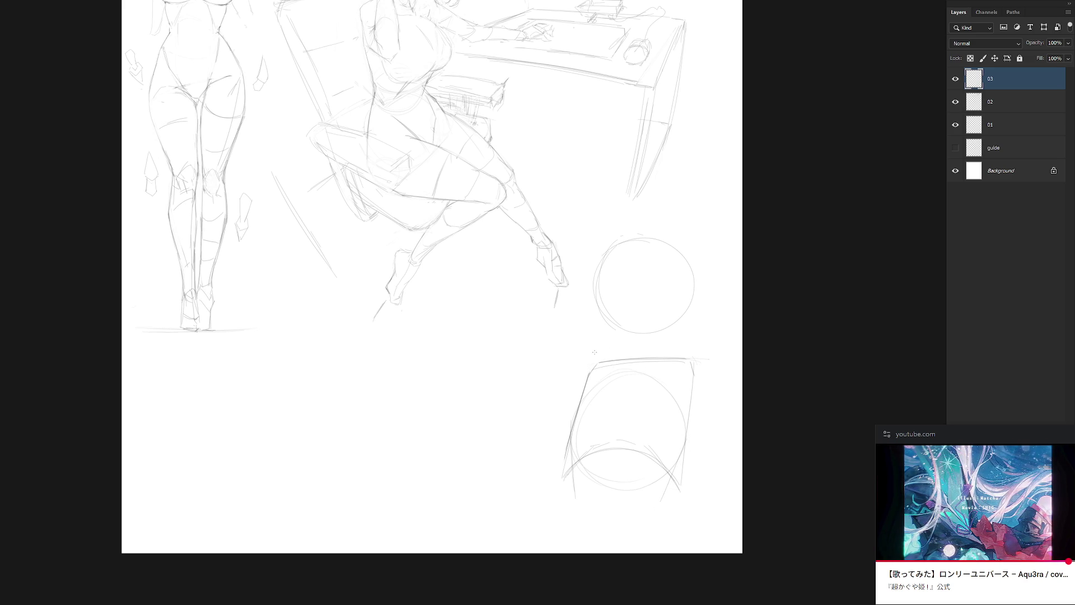
mouse_move(584, 354)
left_mouse_down()
mouse_move(682, 349)
mouse_move(708, 387)
left_mouse_up()
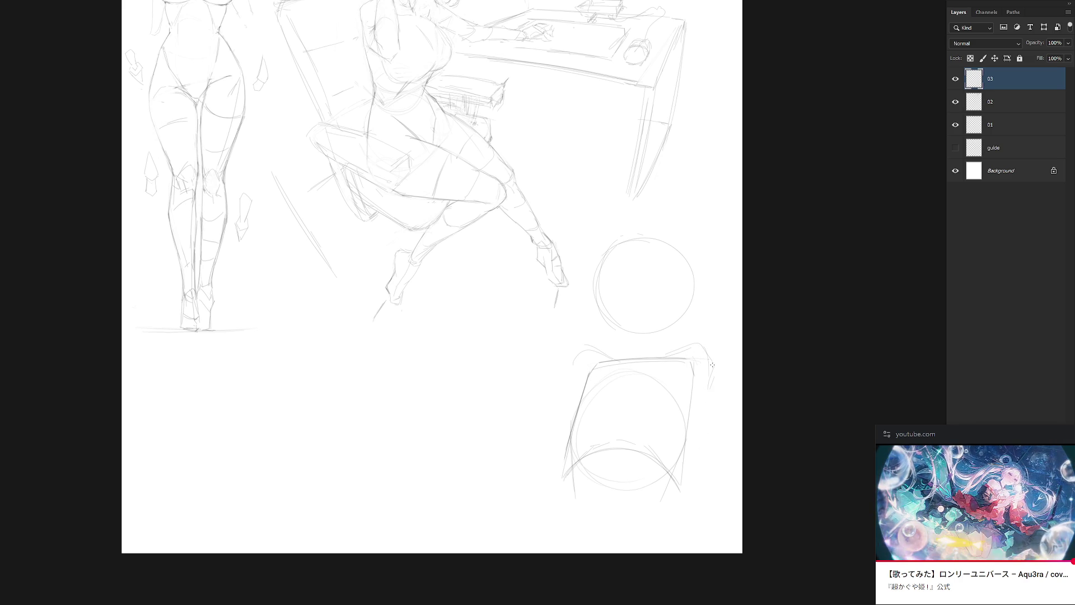
left_click_drag(710, 432, 715, 467)
left_click_drag(711, 392, 708, 455)
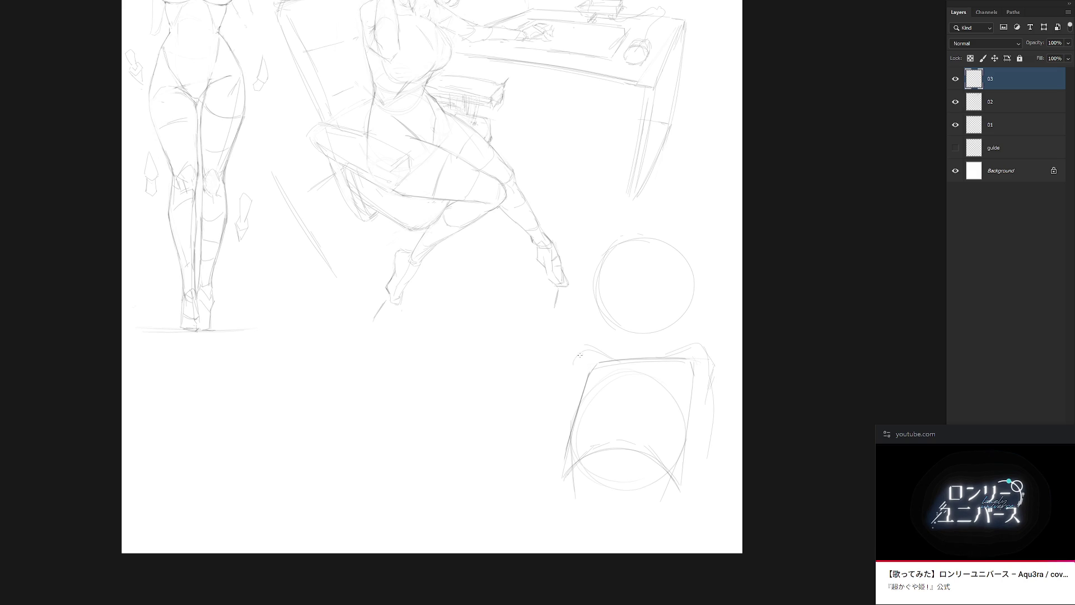
left_click_drag(573, 371, 569, 408)
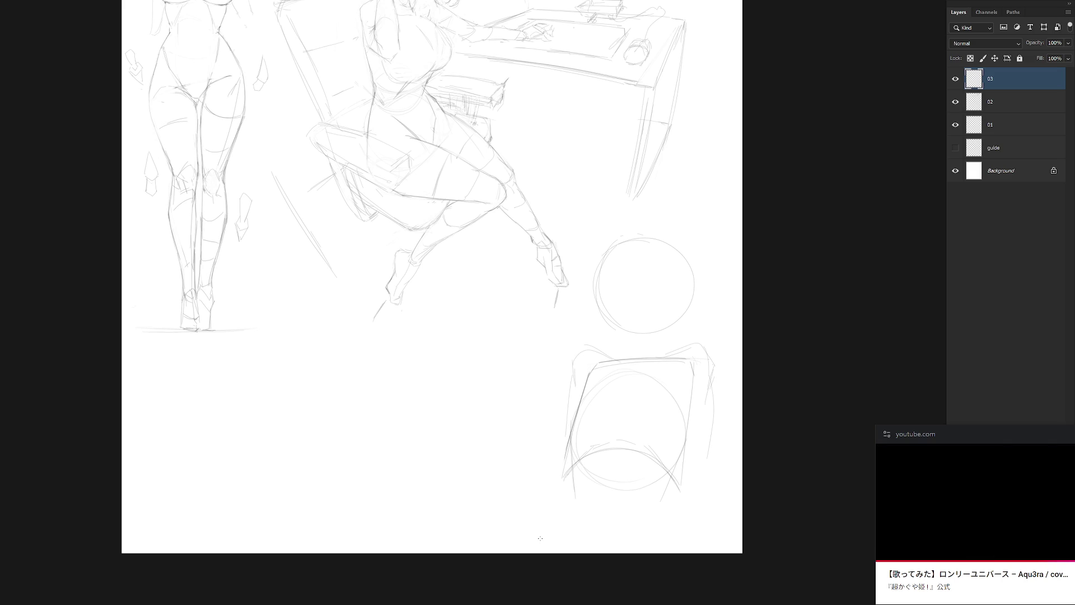
left_click(1069, 433)
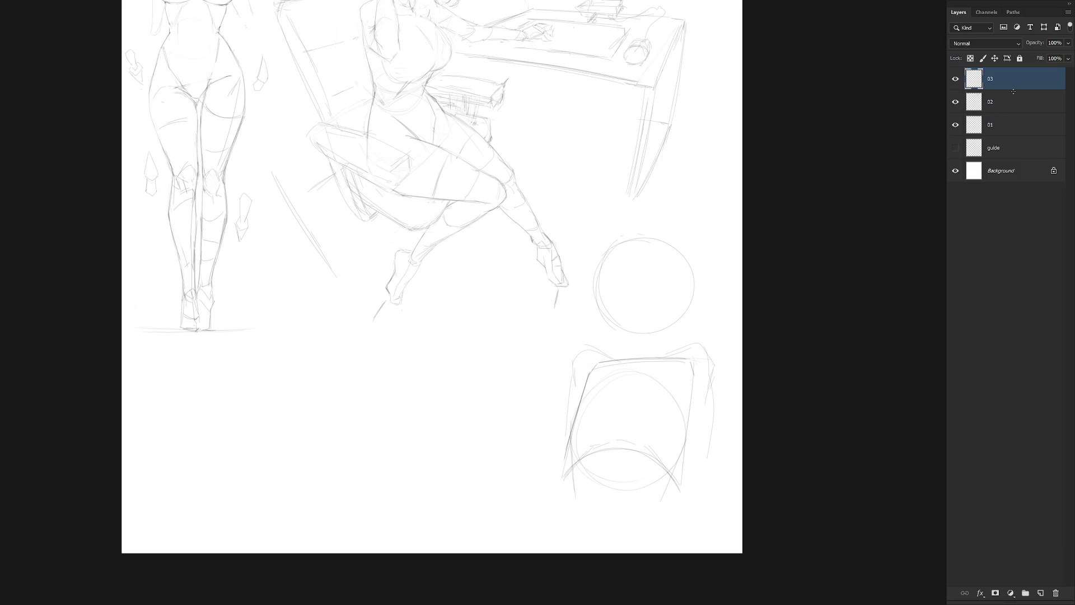
Add a small curved stroke beside the box's top-right corner, then zoom and pan to review the sheet
left_click_drag(713, 418, 700, 421)
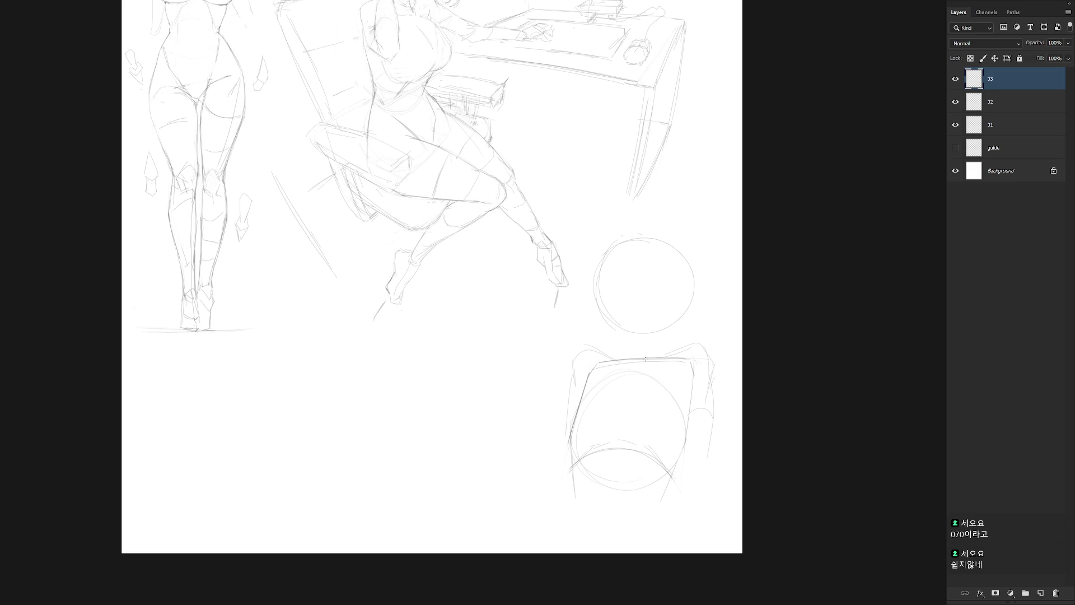
scroll(645, 359, "up", 10)
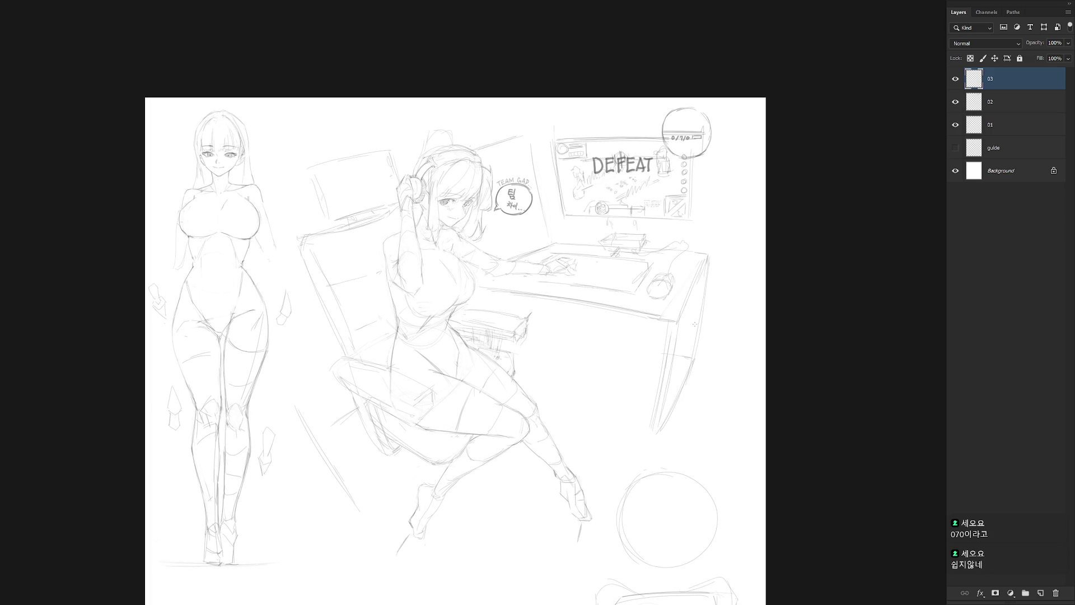
left_click(675, 138, "ctrl")
left_click_drag(603, 376, 717, 390)
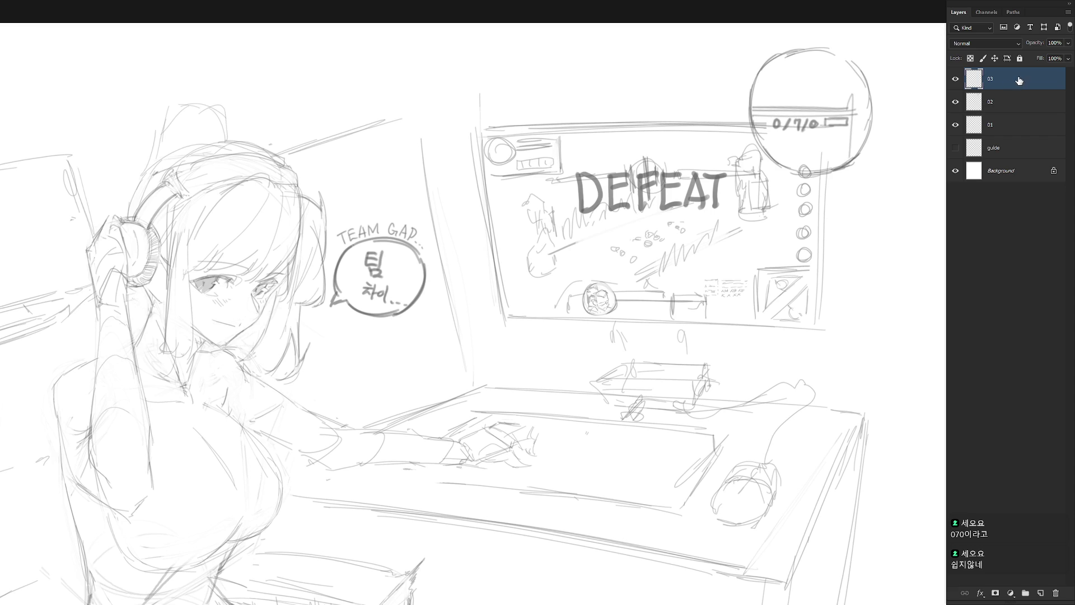
scroll(721, 430, "down", 3)
scroll(702, 335, "down", 3)
mouse_move(707, 492)
left_mouse_down()
mouse_move(696, 497)
mouse_move(676, 355)
mouse_move(679, 390)
left_mouse_up()
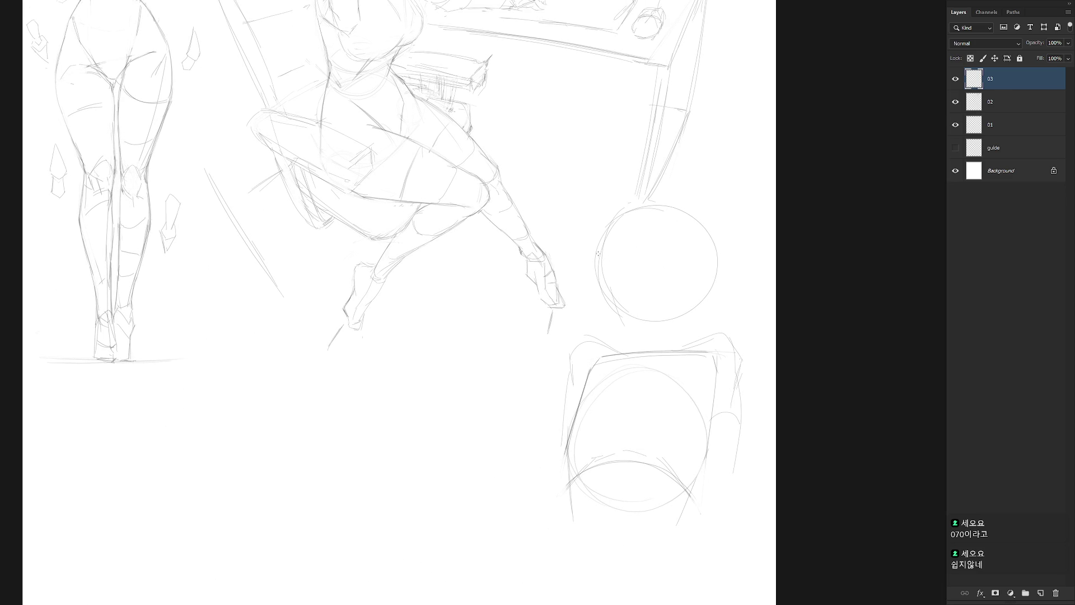
Firm up the circle's lower-left, bottom and left edges with brush strokes
left_click_drag(609, 290, 641, 324)
left_click_drag(635, 331, 669, 322)
left_click_drag(704, 269, 691, 304)
key("ctrl+z")
mouse_move(600, 259)
left_mouse_down()
mouse_move(604, 287)
mouse_move(601, 241)
left_mouse_up()
key("ctrl+z")
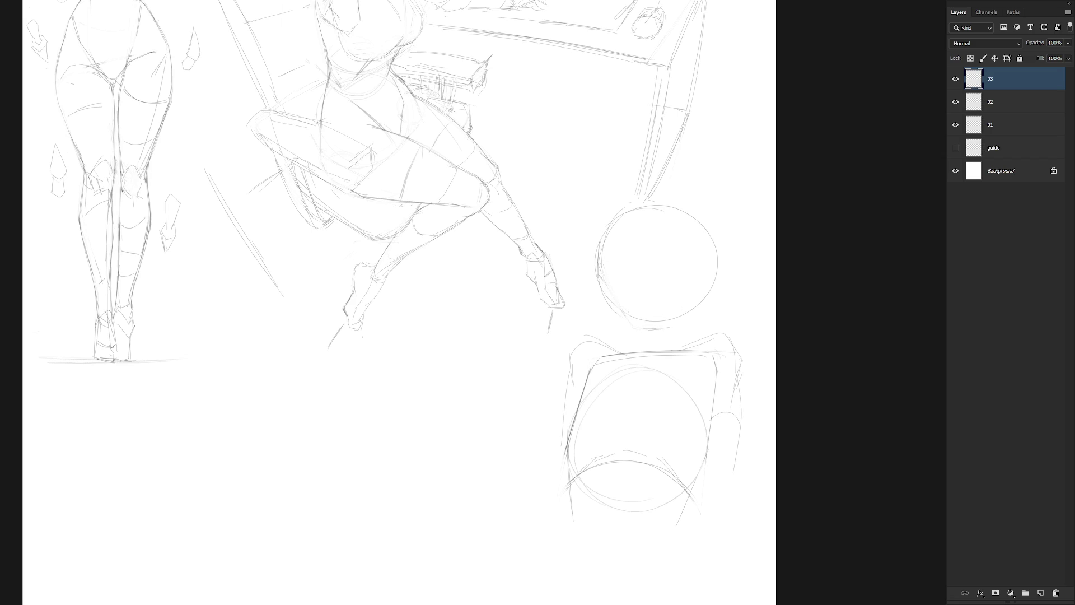
mouse_move(617, 310)
left_mouse_down()
mouse_move(657, 329)
mouse_move(693, 304)
left_mouse_up()
key("ctrl+z")
Draw a cross guide inside the circle and nudge the circle slightly left
left_click_drag(645, 230, 659, 311)
key("ctrl+z")
left_click_drag(644, 223, 662, 317)
key("ctrl+z")
key("ctrl+z")
left_click_drag(641, 248, 656, 243)
mouse_move(685, 333)
left_mouse_down()
mouse_move(713, 187)
mouse_move(672, 317)
left_mouse_up()
key("ctrl+t")
key("Return")
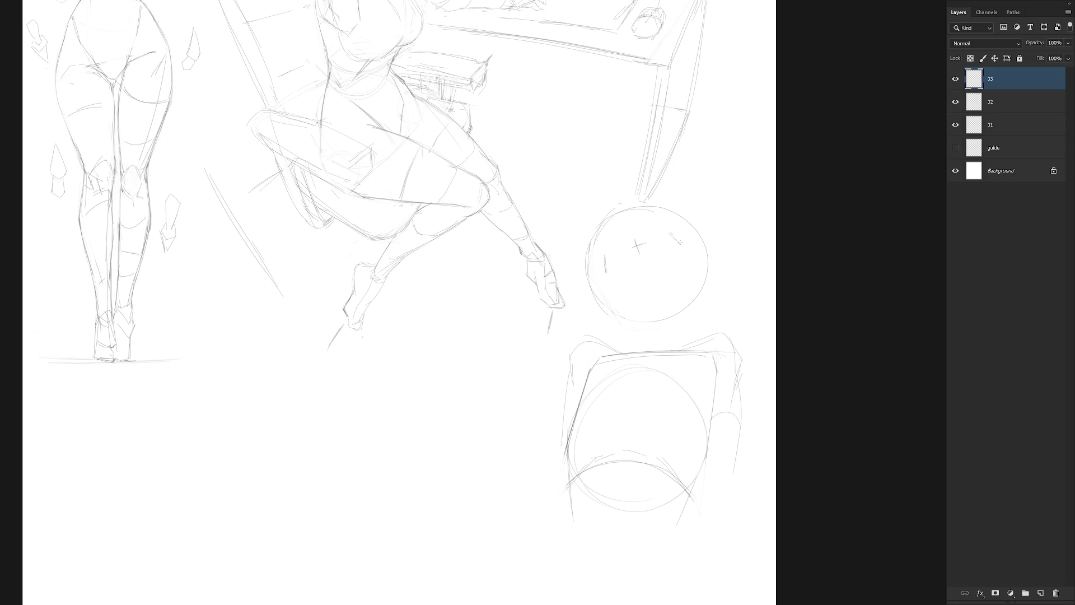
Sketch the first face contour strokes in the circle's upper corners and lower left
left_click_drag(672, 237, 680, 247)
left_click_drag(606, 255, 634, 238)
key("ctrl+z")
left_click_drag(622, 308, 610, 295)
left_click_drag(619, 307, 639, 317)
key("ctrl+z")
Draw the jawline, lower-left cheek line and ear on the head's right side
left_click_drag(685, 257, 687, 270)
left_click_drag(607, 295, 612, 312)
left_click_drag(689, 264, 699, 278)
left_click_drag(614, 314, 627, 316)
left_click_drag(634, 318, 668, 326)
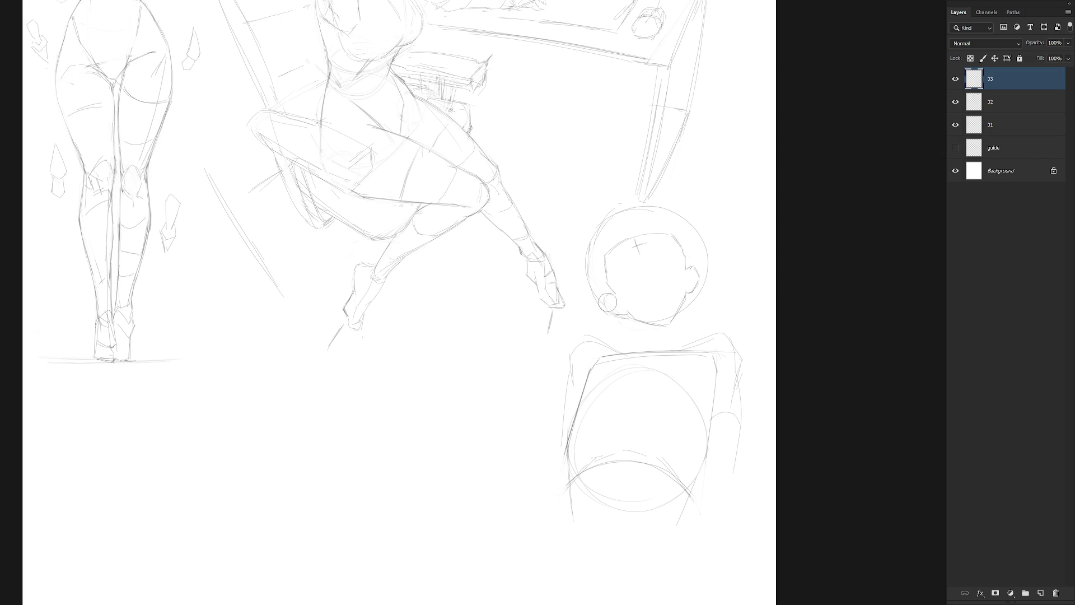
left_click_drag(608, 296, 619, 317)
left_click_drag(694, 262, 696, 276)
On layer 01, lasso the standing girl's right-side eye and rotate it slightly counterclockwise
scroll(743, 498, "down", 5)
left_click_drag(708, 432, 705, 474)
left_click(609, 272, "ctrl")
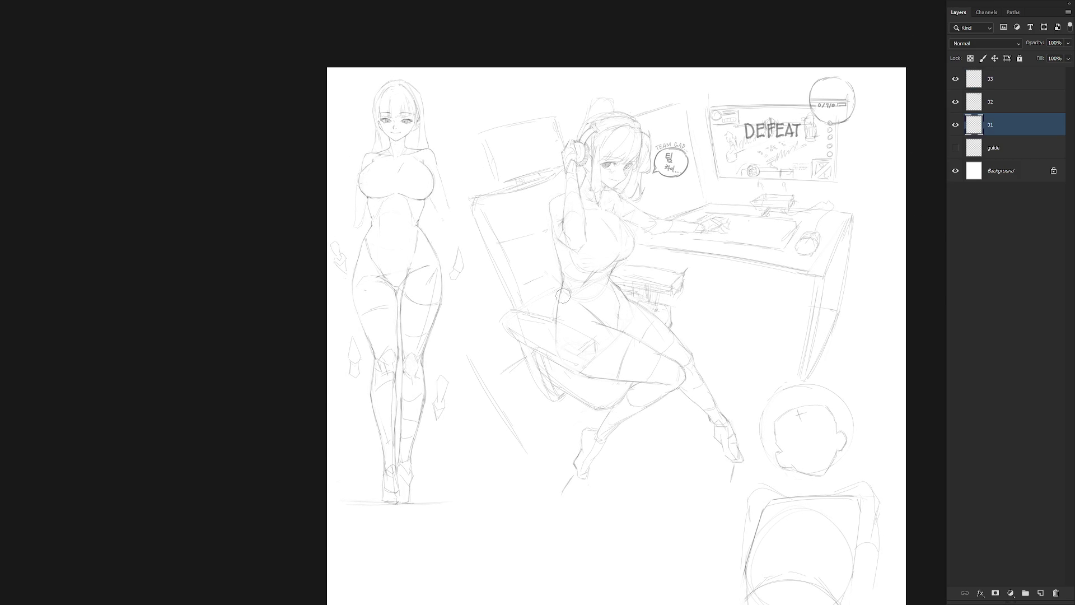
left_click_drag(425, 367, 470, 501)
scroll(492, 277, "up", 3)
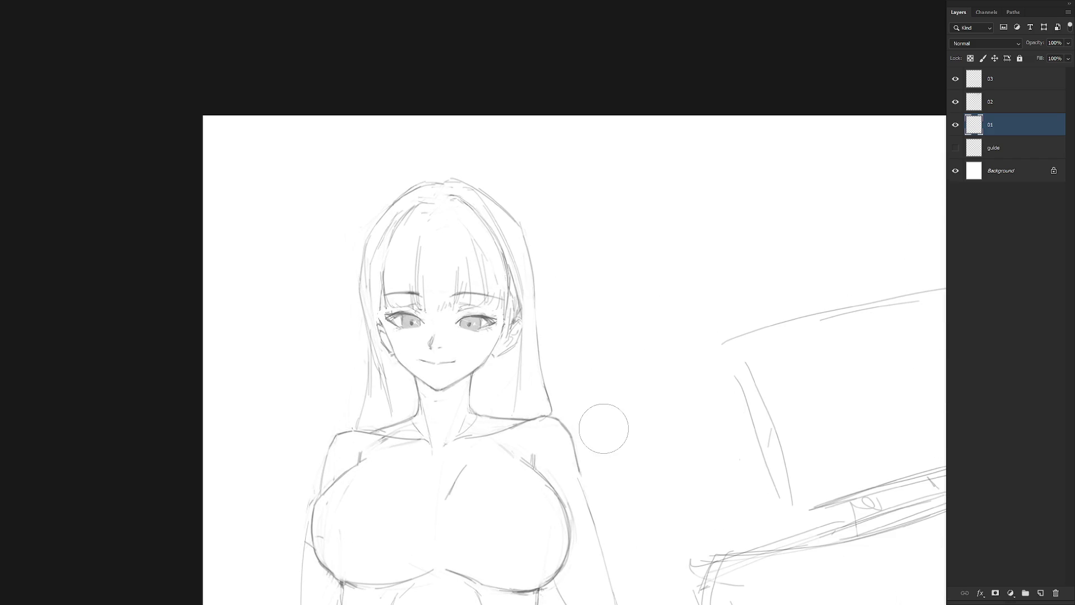
key("l")
mouse_move(476, 336)
left_mouse_down()
mouse_move(496, 332)
mouse_move(477, 310)
mouse_move(476, 335)
mouse_move(462, 331)
left_mouse_up()
scroll(473, 322, "up", 3)
key("ctrl+t")
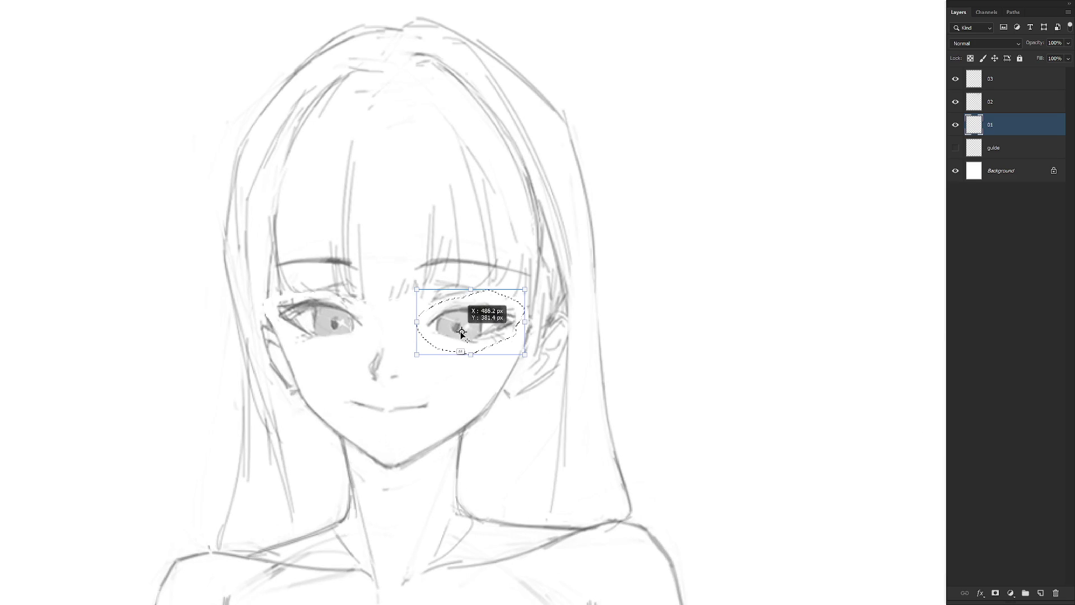
left_click_drag(543, 293, 539, 279)
key("Return")
Rotate the standing girl's left-side eye slightly clockwise
scroll(553, 395, "down", 5)
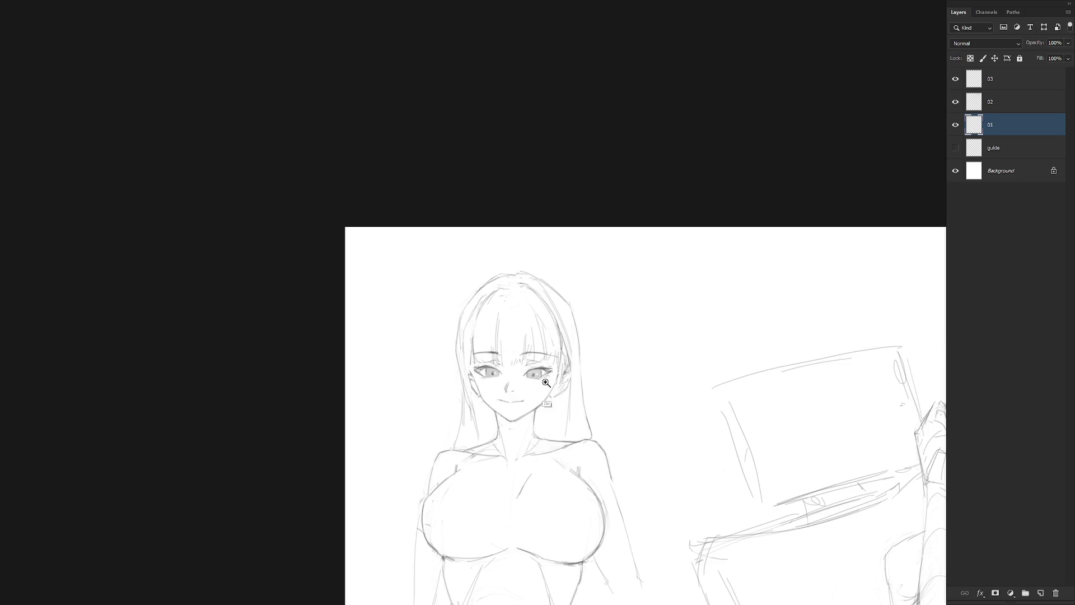
scroll(553, 394, "up", 5)
mouse_move(448, 424)
left_mouse_down()
mouse_move(483, 402)
mouse_move(442, 381)
mouse_move(382, 390)
mouse_move(449, 424)
left_mouse_up()
key("ctrl+t")
left_click_drag(544, 365, 548, 353)
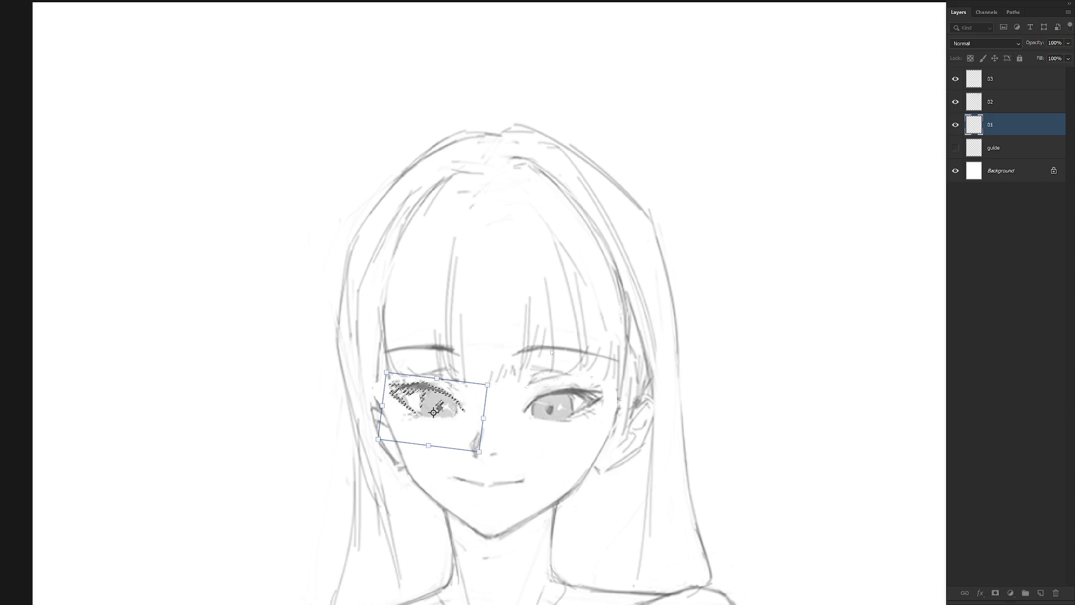
key("Return")
Flip the view to check, then resize both eyes to about 222 by 69 px
scroll(733, 496, "down", 5)
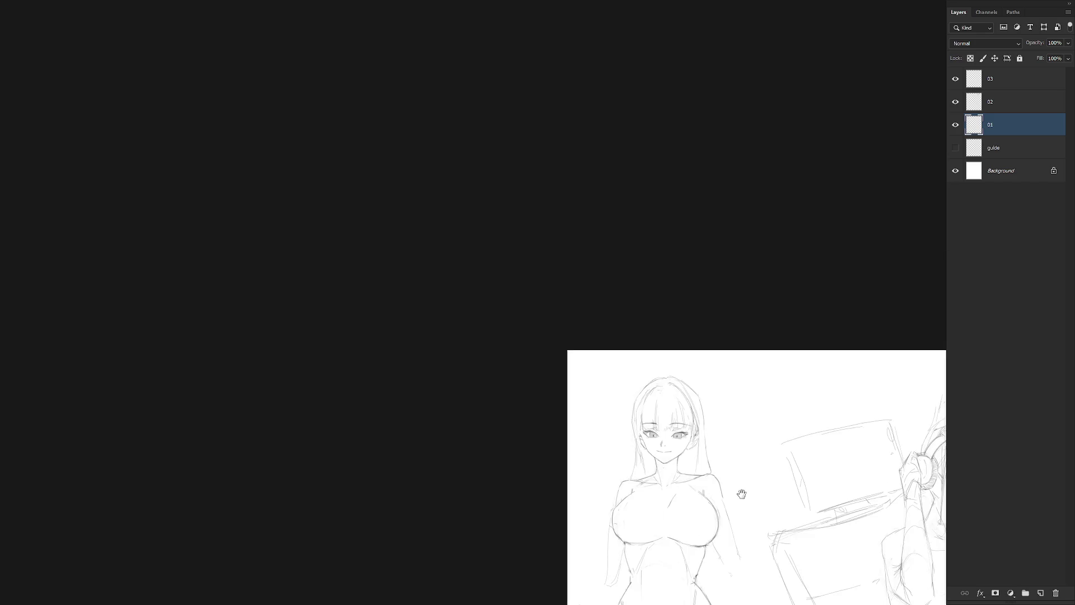
left_click_drag(733, 496, 607, 388)
scroll(667, 432, "down", 2)
scroll(577, 462, "up", 1)
key("h")
scroll(726, 351, "up", 4)
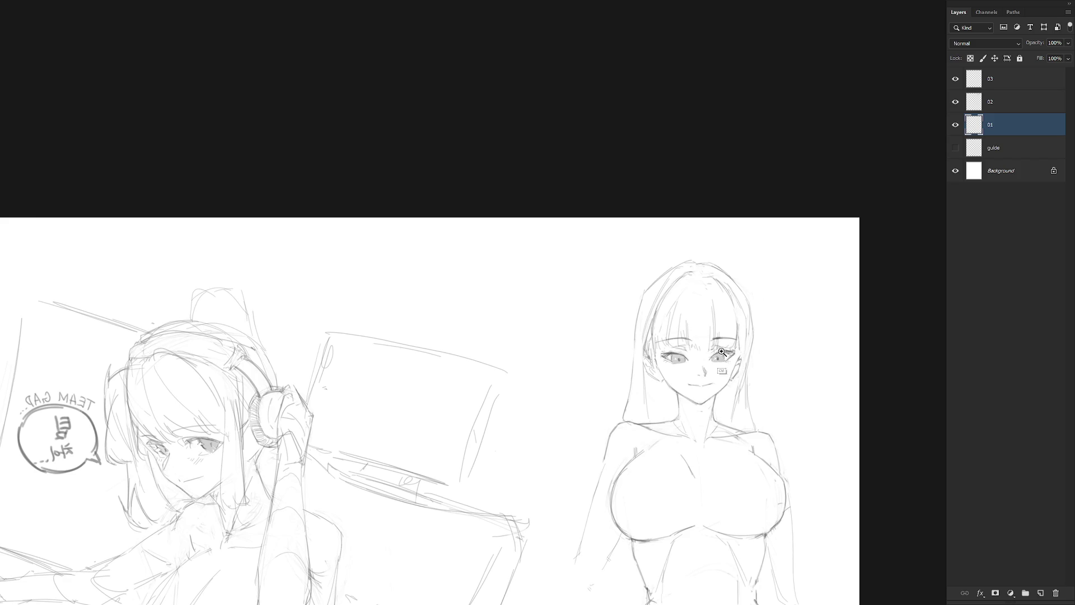
scroll(726, 351, "up", 1)
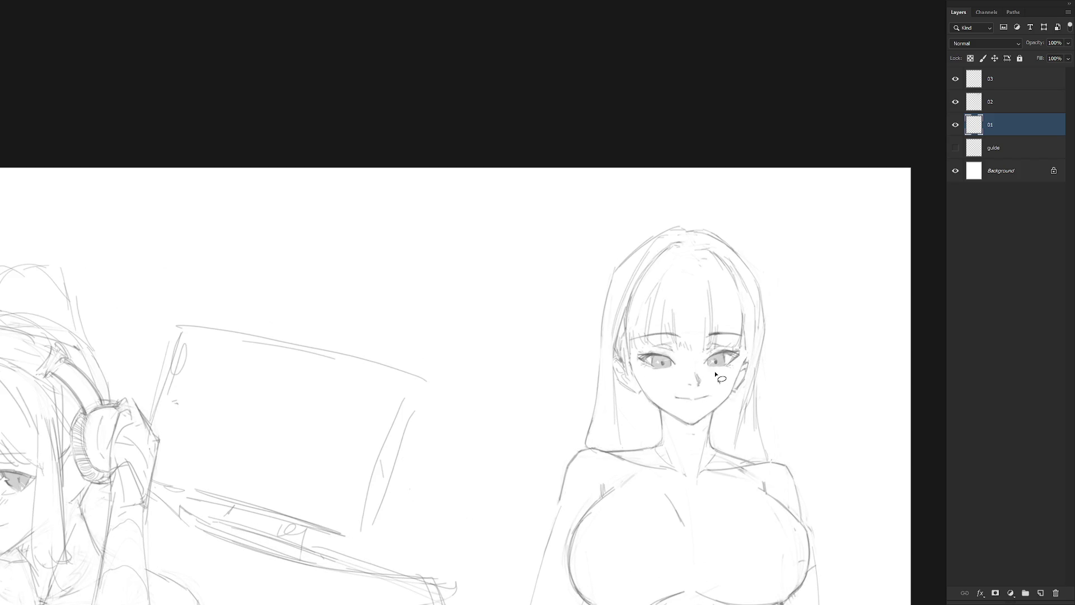
mouse_move(652, 352)
left_mouse_down()
mouse_move(699, 384)
mouse_move(706, 375)
mouse_move(695, 373)
left_mouse_up()
key("ctrl+t")
left_click_drag(742, 346, 746, 343)
key("Return")
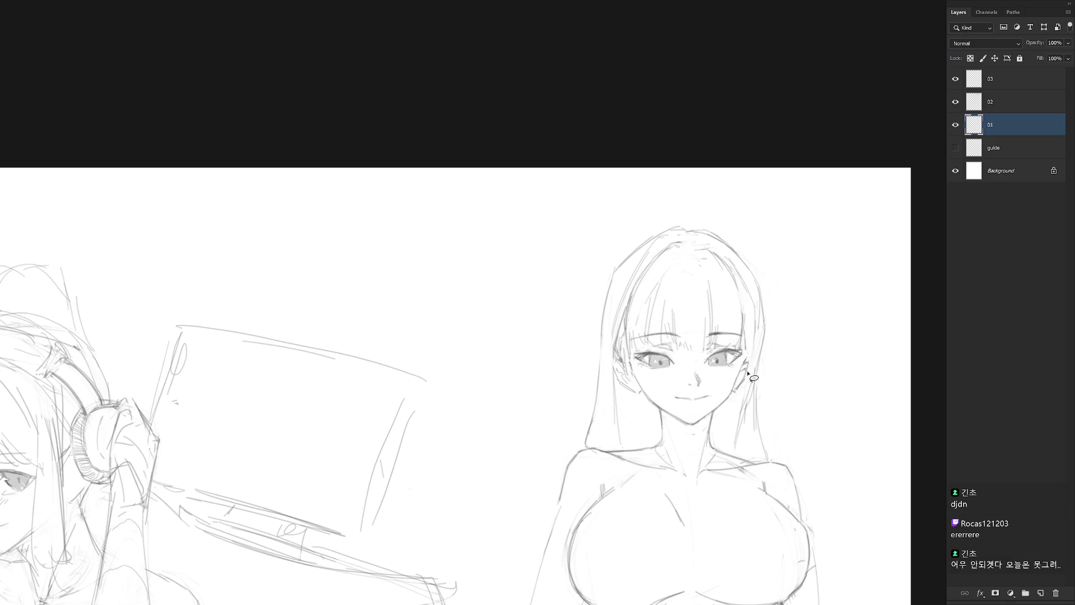
Mirror the view to check proportions and nudge the left eye slightly into place
scroll(738, 401, "down", 3)
left_click_drag(744, 466, 686, 397)
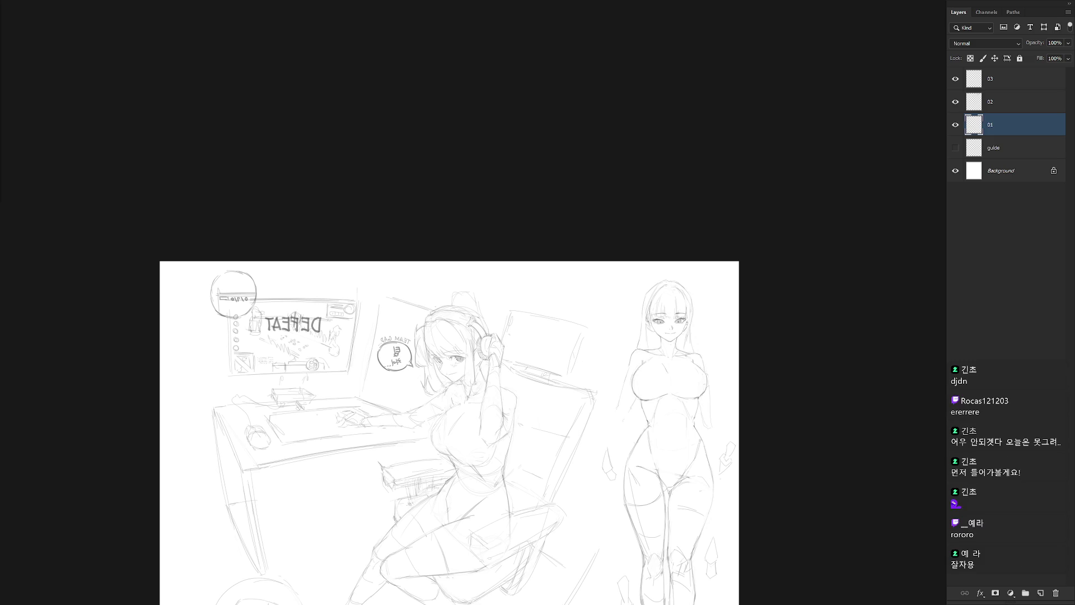
scroll(683, 373, "down", 3)
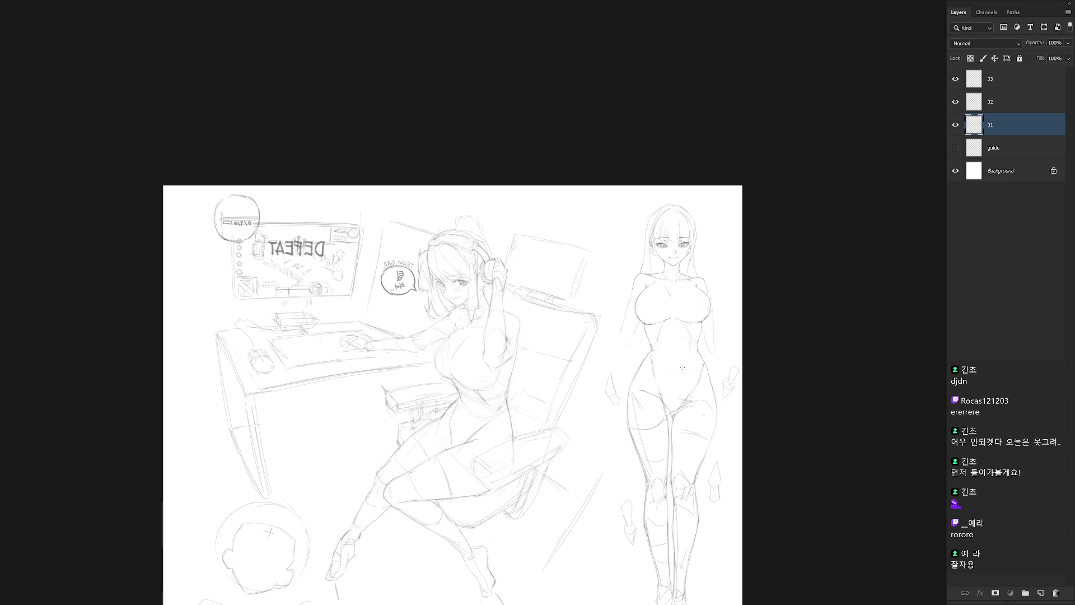
key("shift+h")
left_click_drag(547, 409, 732, 509)
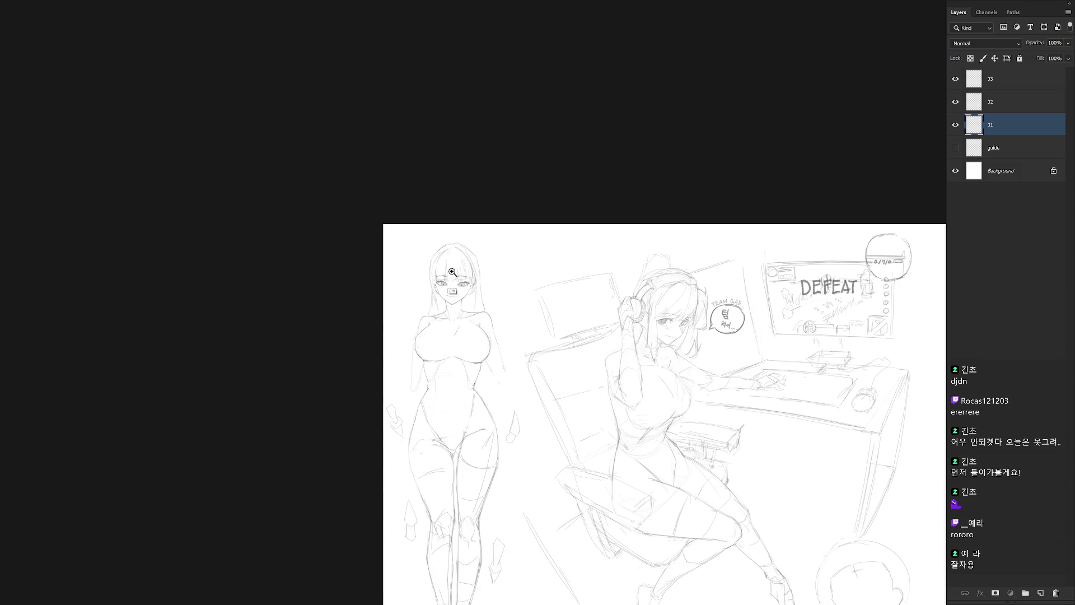
scroll(452, 275, "up", 5)
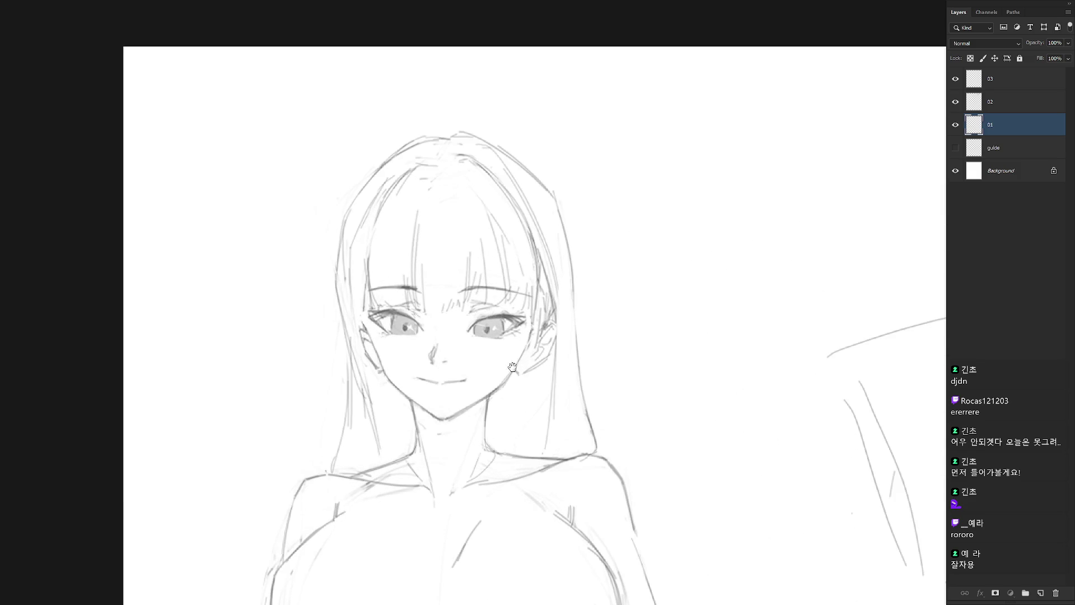
scroll(520, 445, "down", 2)
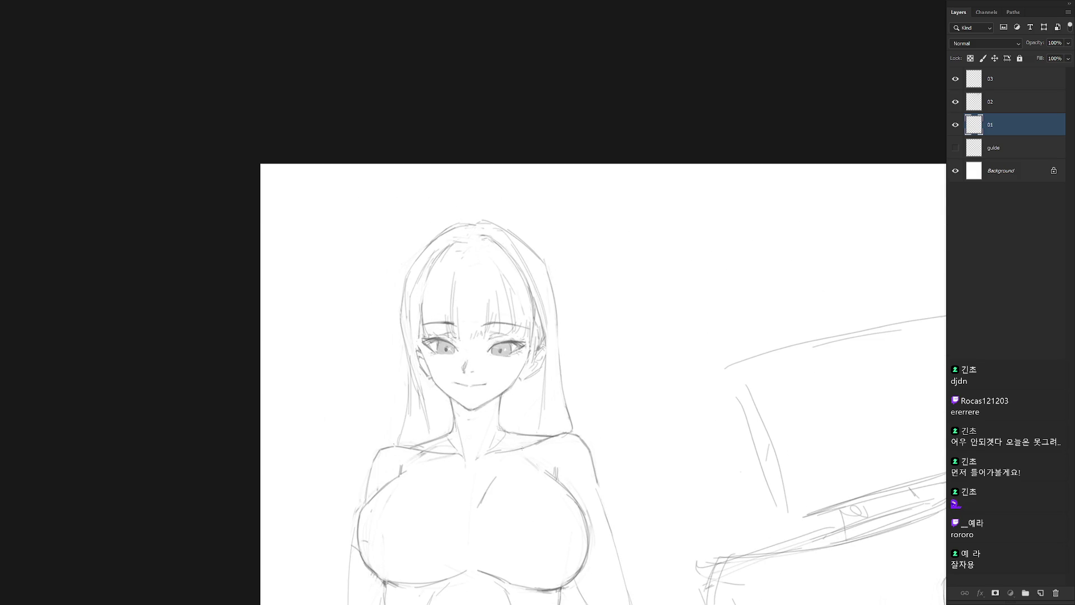
scroll(492, 336, "up", 2)
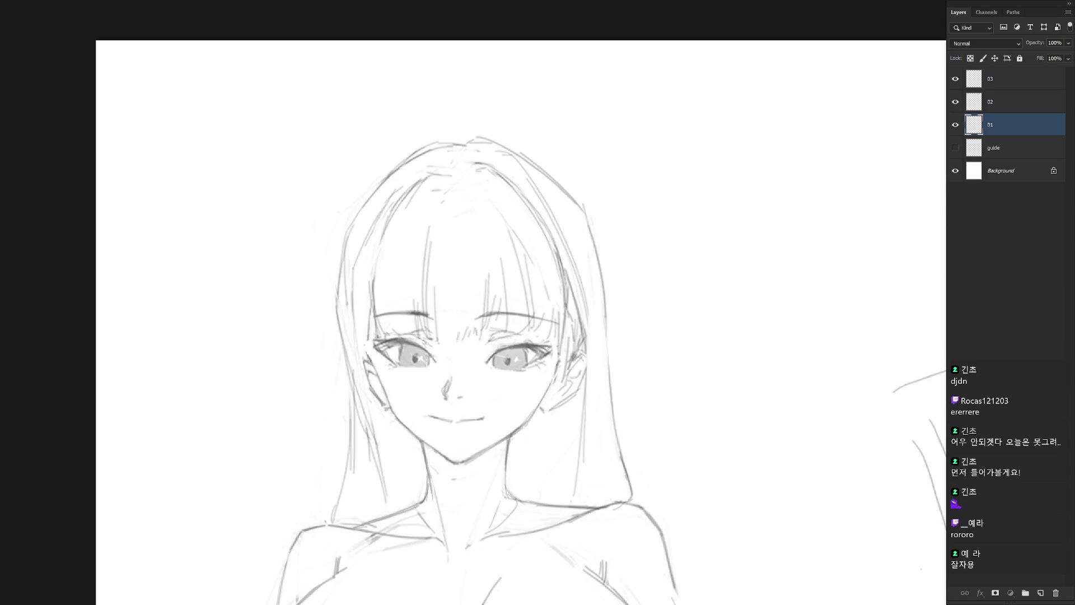
scroll(536, 380, "down", 3)
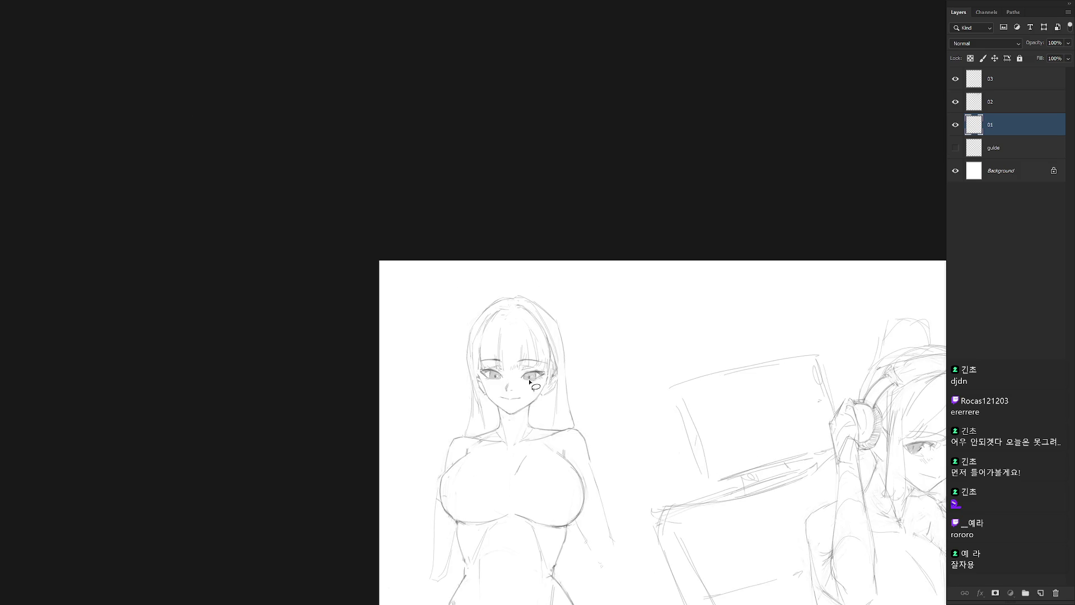
scroll(530, 398, "up", 3)
mouse_move(494, 412)
left_mouse_down()
mouse_move(537, 393)
mouse_move(518, 361)
mouse_move(485, 353)
mouse_move(492, 412)
mouse_move(494, 386)
left_mouse_up()
key("ctrl+d")
Pan out to show the whole sketch and switch to layer 03
scroll(560, 476, "down", 5)
scroll(557, 444, "up", 4)
scroll(589, 431, "right", 4)
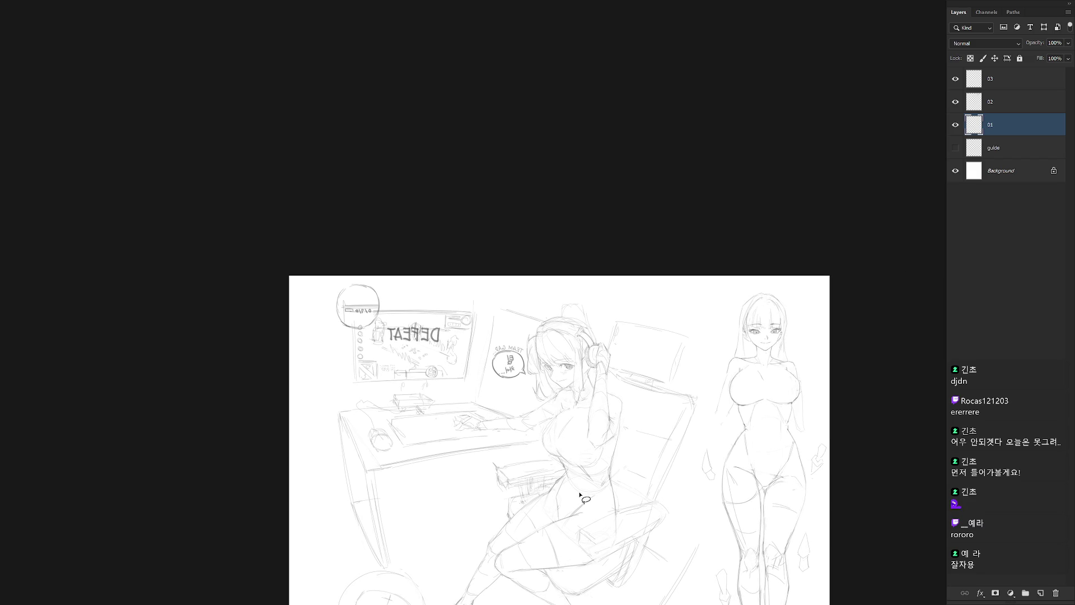
scroll(782, 325, "up", 5)
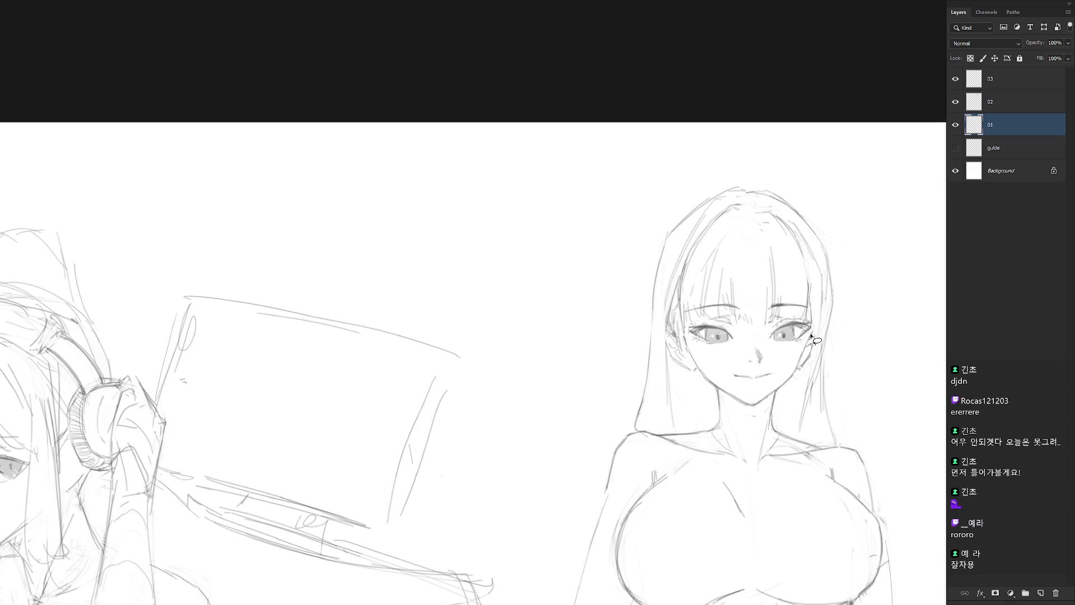
scroll(805, 393, "down", 5)
left_click_drag(763, 480, 690, 324)
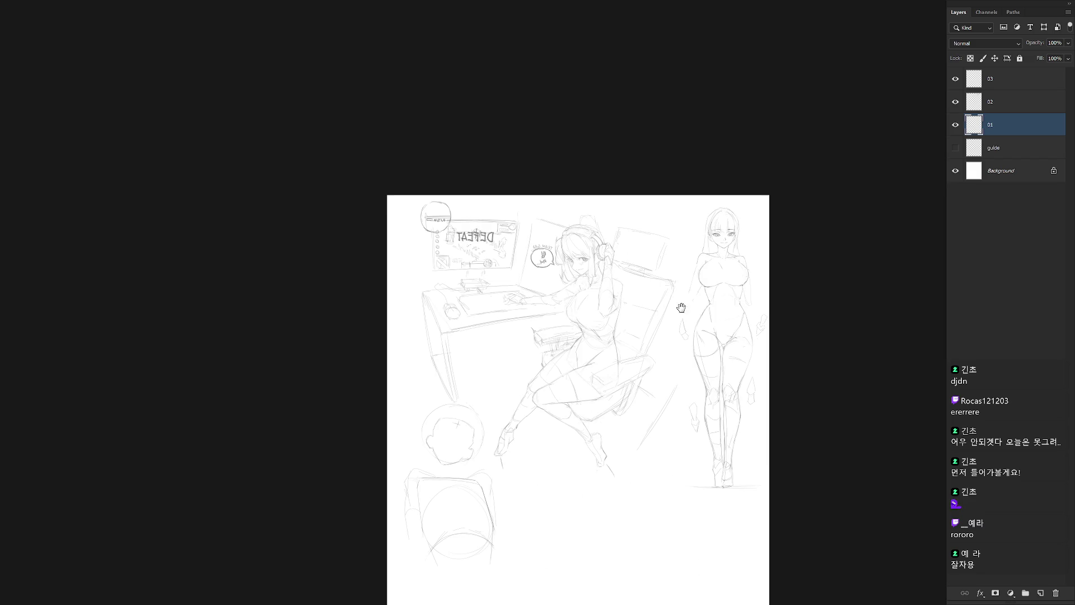
key("alt+period")
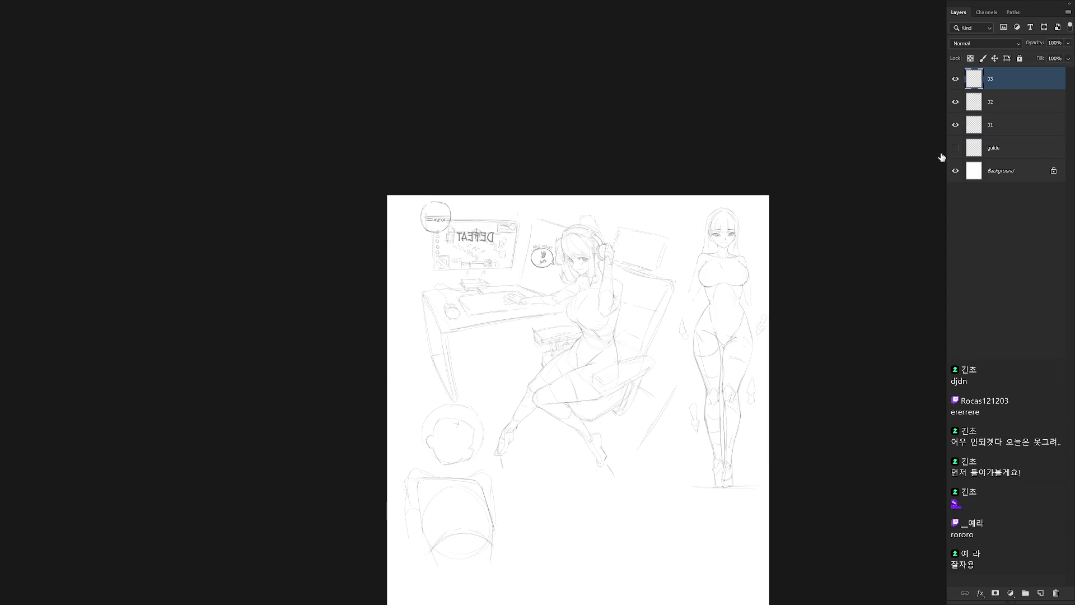
Flip the view back to normal and test-rotate the practice head, discarding the rotation
key("ctrl+shift+h")
scroll(667, 432, "up", 3)
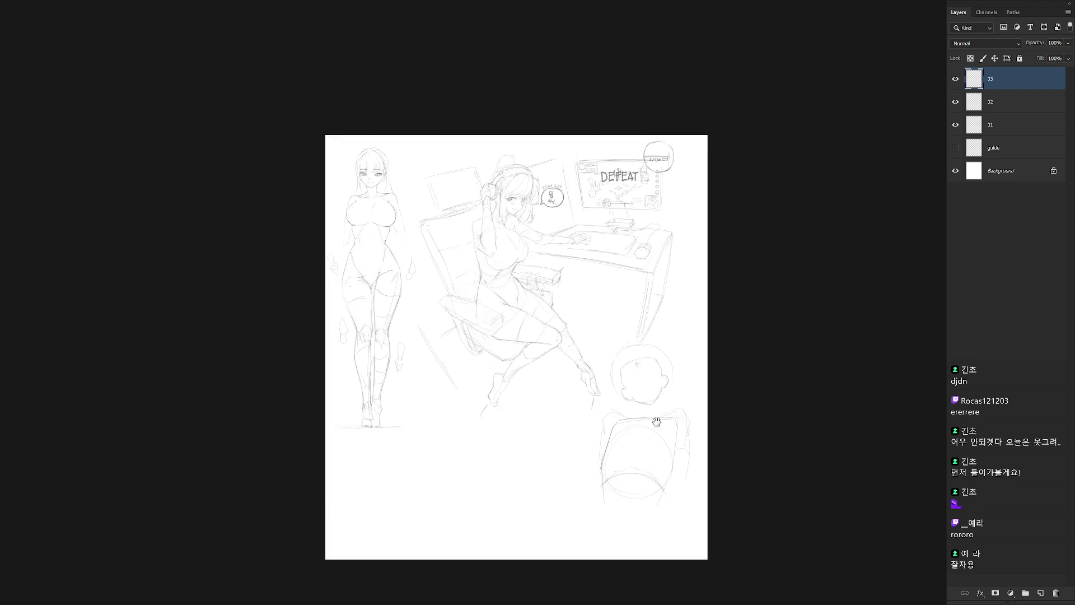
mouse_move(664, 414)
left_mouse_down()
mouse_move(688, 403)
mouse_move(579, 381)
mouse_move(650, 424)
left_mouse_up()
key("ctrl+t")
mouse_move(707, 305)
left_mouse_down()
mouse_move(710, 336)
mouse_move(674, 391)
left_mouse_up()
key("Escape")
key("ctrl+d")
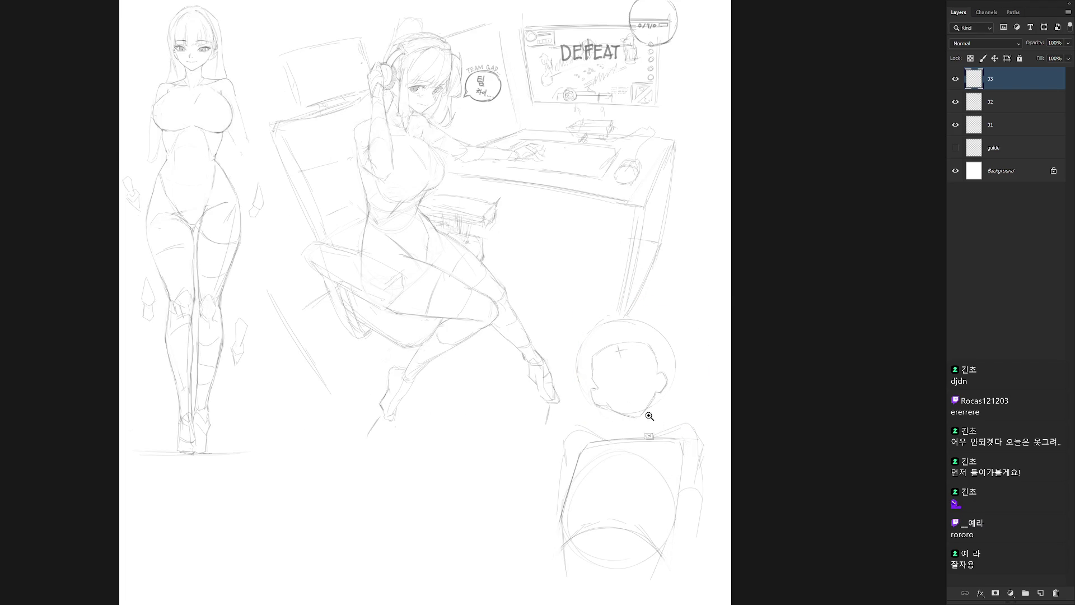
scroll(648, 418, "up", 3)
Sketch the practice head's jaw and chin and both eyebrows with the pencil
mouse_move(641, 404)
left_mouse_down()
mouse_move(623, 423)
mouse_move(632, 420)
left_mouse_up()
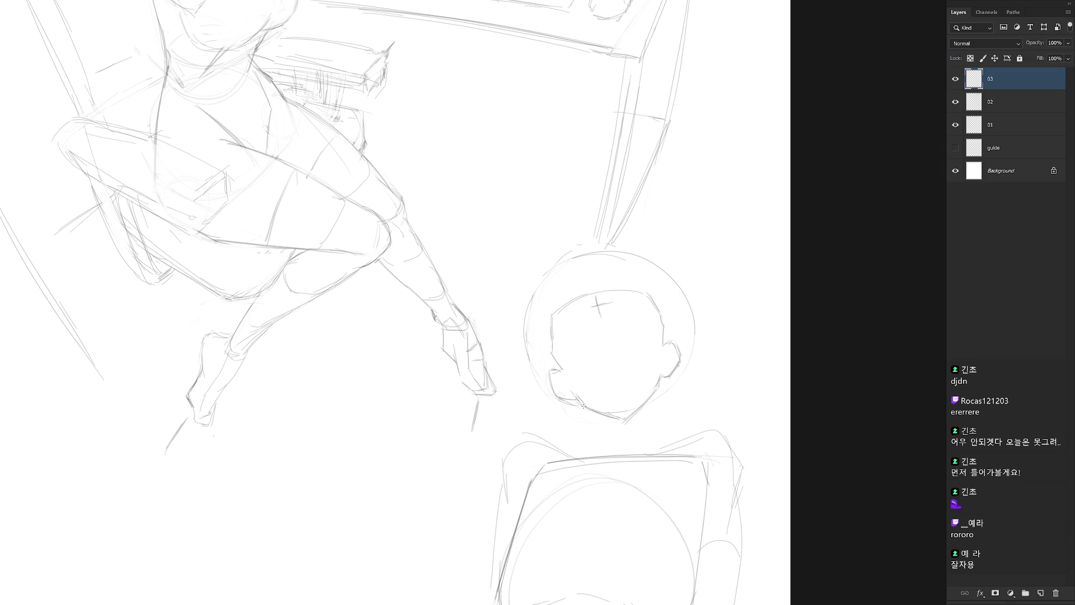
key("e")
key("b")
left_click_drag(578, 372, 651, 353)
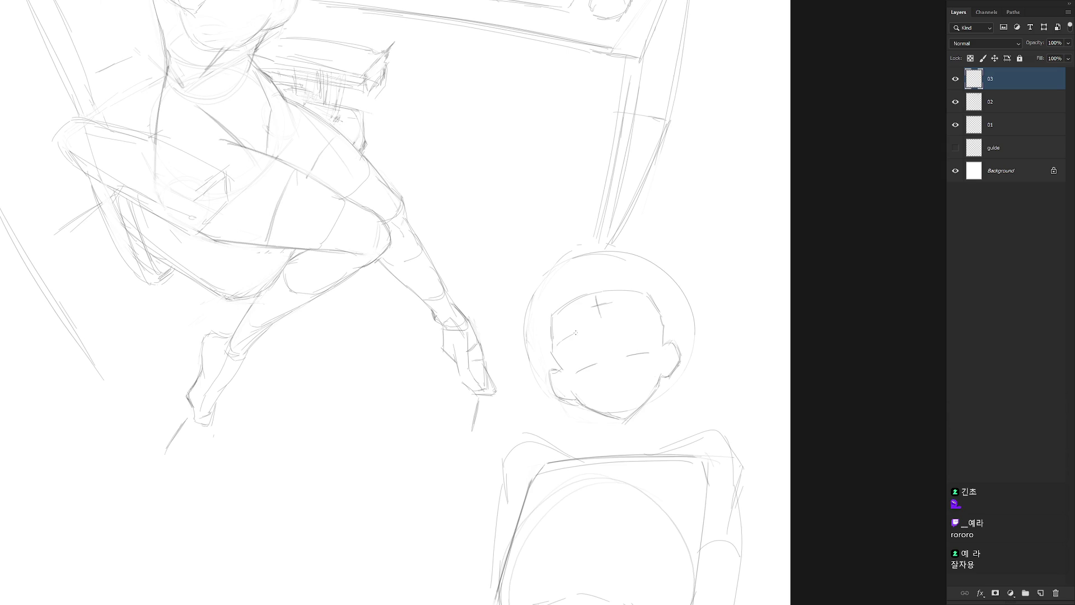
left_click_drag(580, 332, 561, 342)
mouse_move(647, 322)
left_mouse_down()
mouse_move(657, 322)
mouse_move(644, 321)
left_mouse_up()
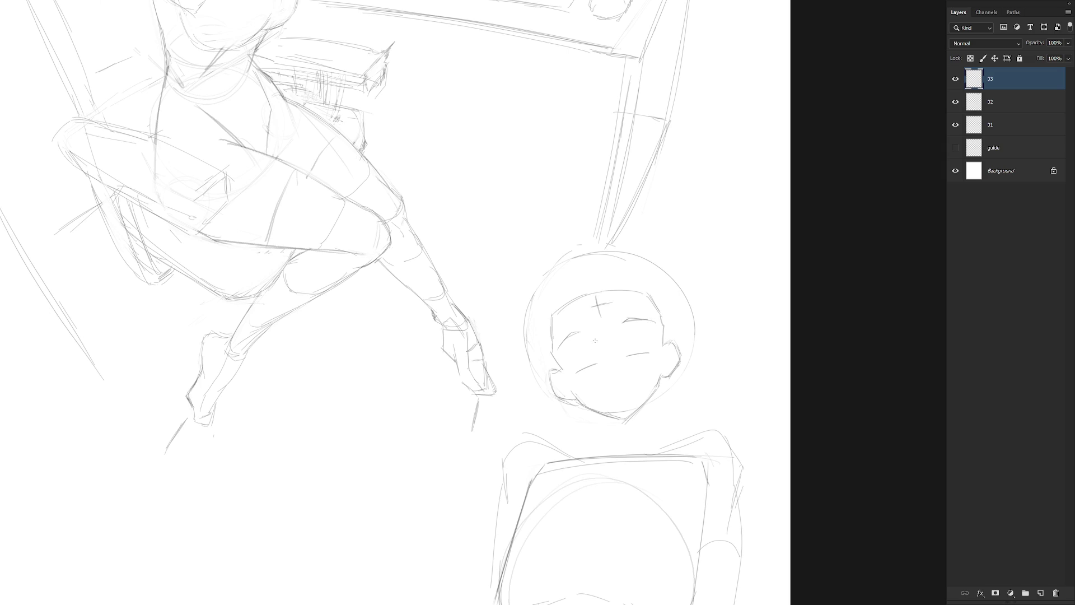
Draw curved closed-eye lid arcs, retrying the right eye's lid stroke several times
key("ctrl+z")
mouse_move(573, 371)
left_mouse_down()
mouse_move(588, 356)
mouse_move(651, 347)
left_mouse_up()
key("ctrl+z")
left_click_drag(629, 347, 651, 346)
key("ctrl+z")
right_click(655, 355)
mouse_move(628, 349)
left_mouse_down()
mouse_move(651, 346)
mouse_move(573, 369)
left_mouse_up()
key("ctrl+z")
key("ctrl+z")
key("ctrl+z")
key("ctrl+z")
Rotate the right eye slightly, deselect, and fit the whole document on screen
left_click_drag(616, 335, 660, 330)
key("ctrl+t")
key("Return")
key("ctrl+d")
key("ctrl+0")
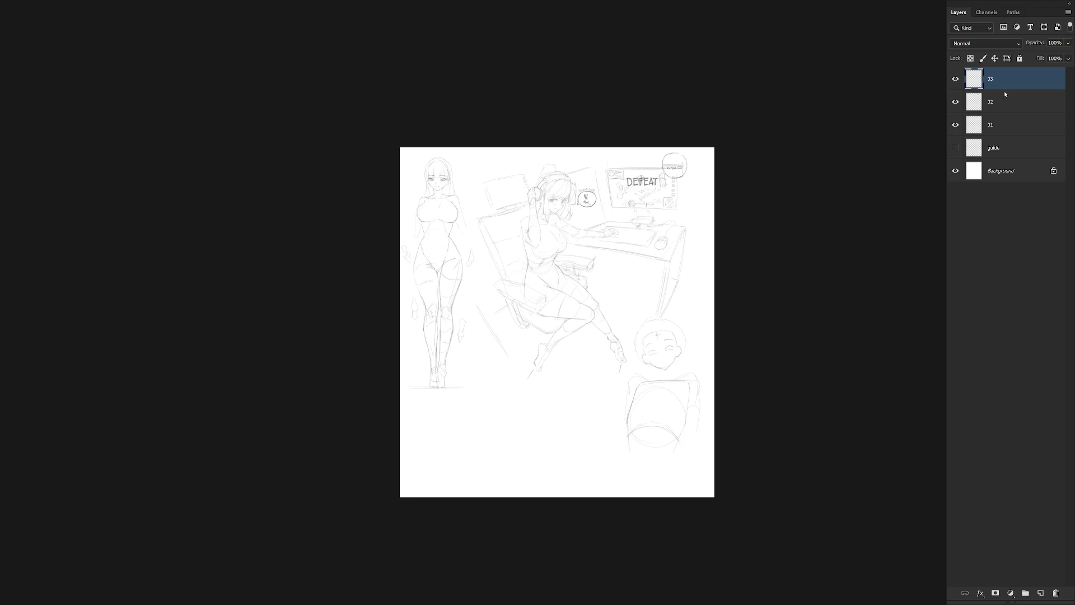
Draw a small nose and darken the right eye's upper lid and both eyes' outer corners
scroll(688, 342, "up", 5)
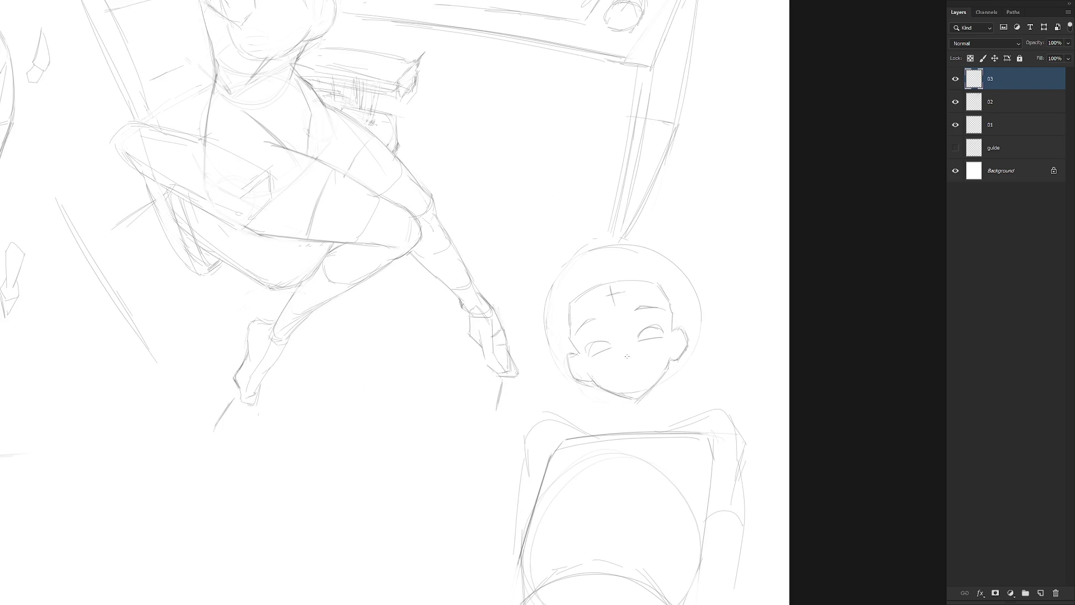
left_click_drag(622, 347, 618, 353)
left_click_drag(644, 329, 661, 328)
left_click_drag(659, 332, 650, 340)
key("ctrl+z")
left_click_drag(668, 326, 663, 332)
left_click_drag(584, 343, 589, 347)
left_click_drag(620, 351, 617, 356)
Draw a small mouth line below the practice face's nose
scroll(661, 325, "up", 2)
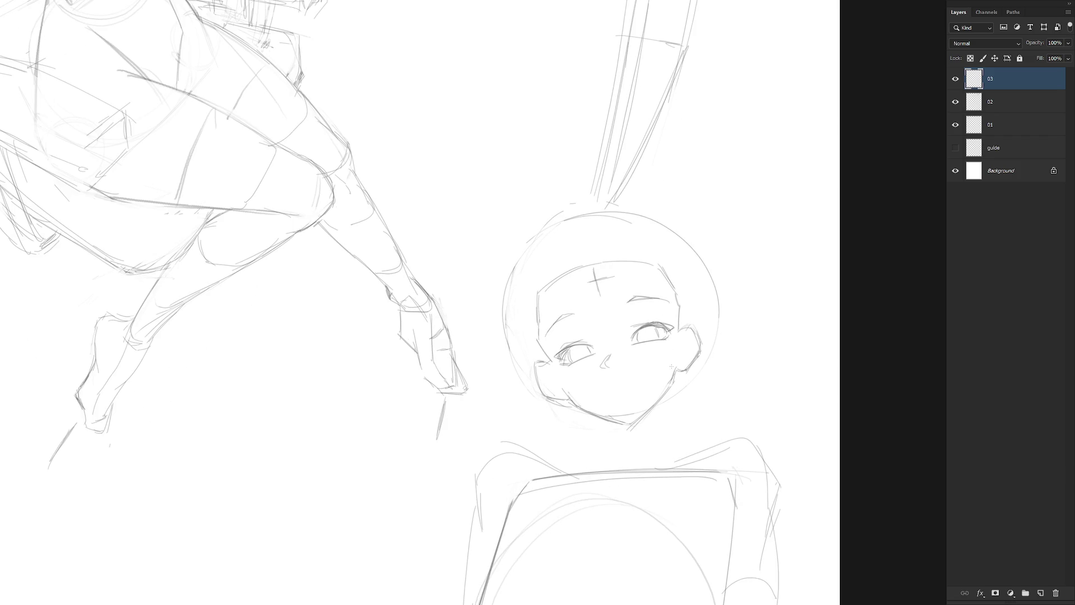
scroll(668, 360, "down", 3)
scroll(619, 324, "up", 2)
left_click_drag(620, 323, 668, 313)
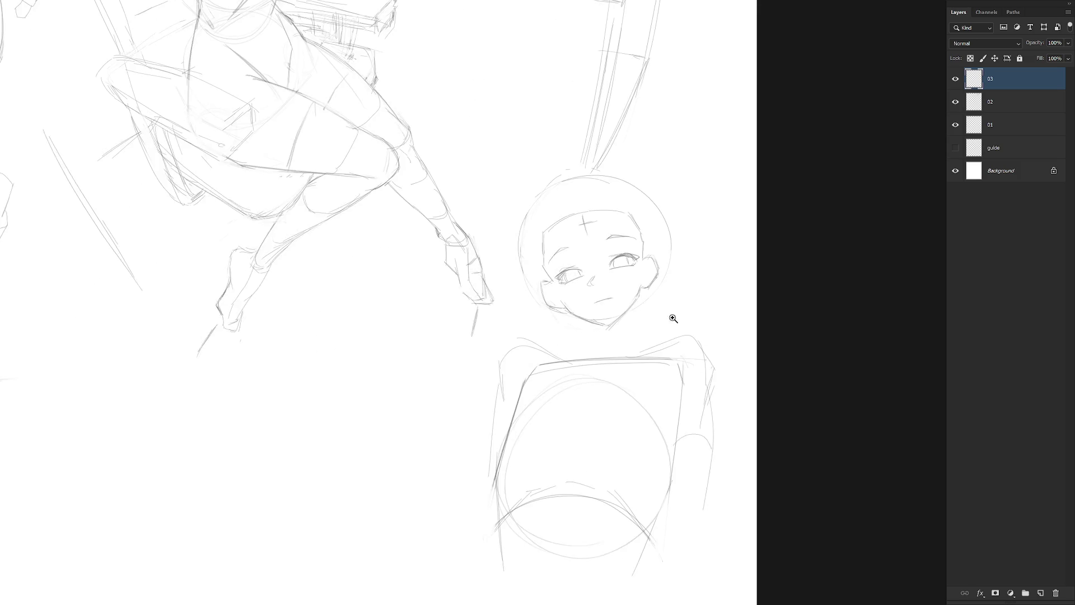
scroll(668, 313, "down", 3)
left_click_drag(698, 366, 674, 330)
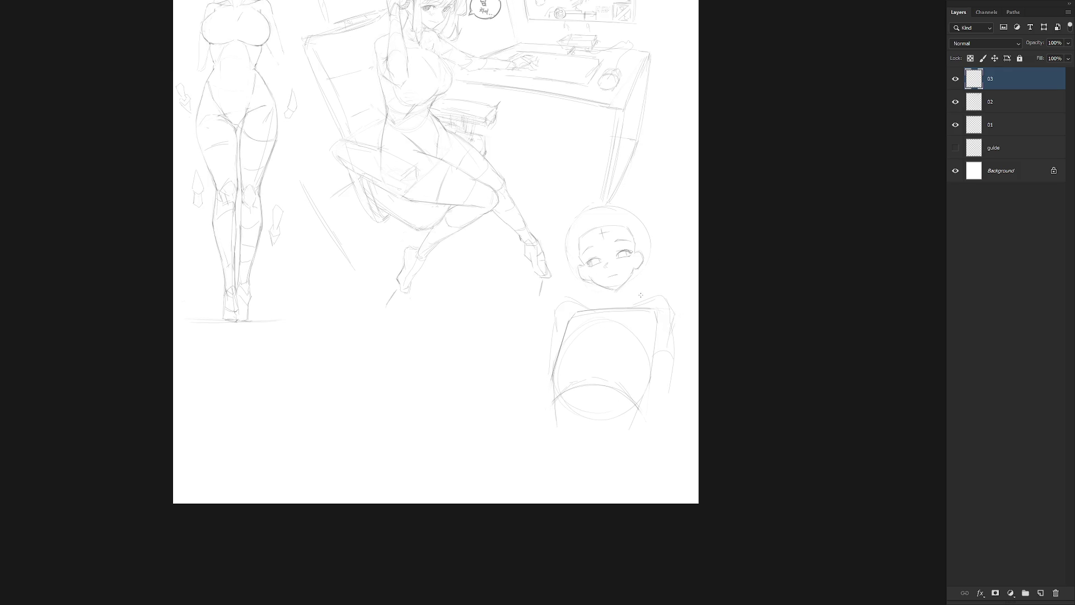
Darken the torso's left outline and remove the stray small nose mark
left_click_drag(552, 353, 548, 377)
scroll(631, 263, "up", 3)
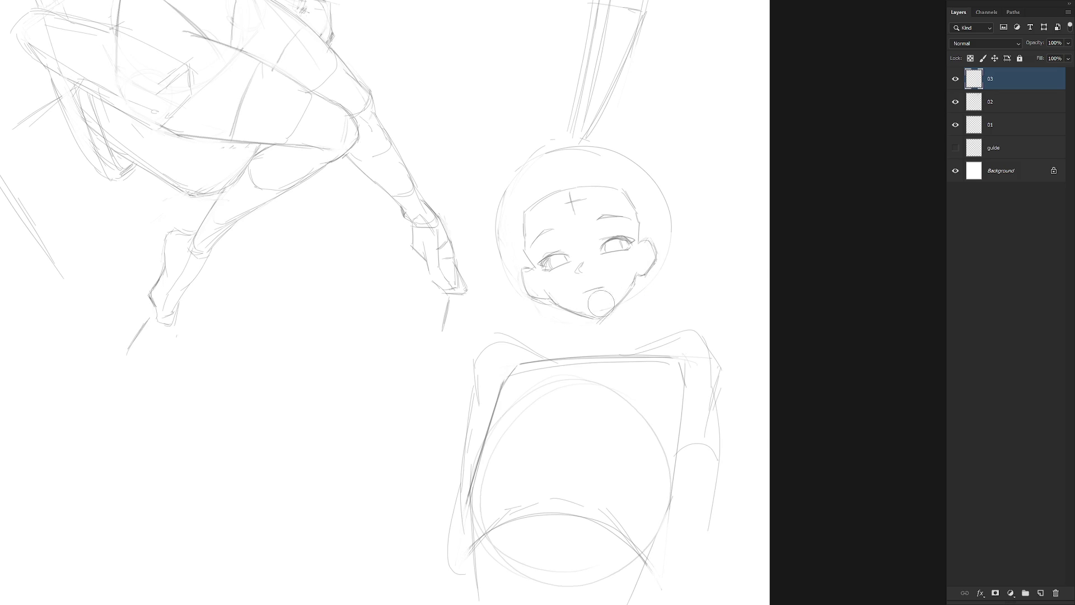
left_click_drag(592, 259, 581, 269)
key("alt")
key("ctrl+z")
key("ctrl+z")
Try an open oval mouth and erase the cross guide on the forehead
left_click_drag(585, 283, 588, 283)
key("ctrl+z")
left_click_drag(596, 197, 571, 203)
mouse_move(695, 227)
left_mouse_down()
mouse_move(663, 314)
mouse_move(607, 235)
mouse_move(598, 328)
mouse_move(547, 284)
left_mouse_up()
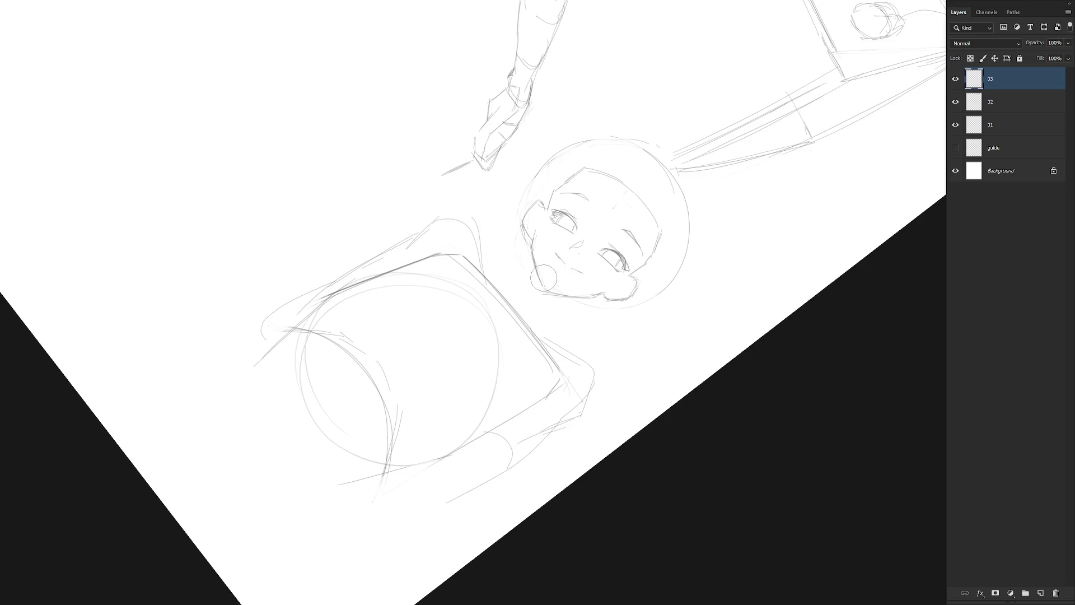
Redraw the left jaw to the chin and strengthen the left eye corners, cheek and temple lines
mouse_move(528, 239)
left_mouse_down()
mouse_move(544, 292)
mouse_move(572, 253)
left_mouse_up()
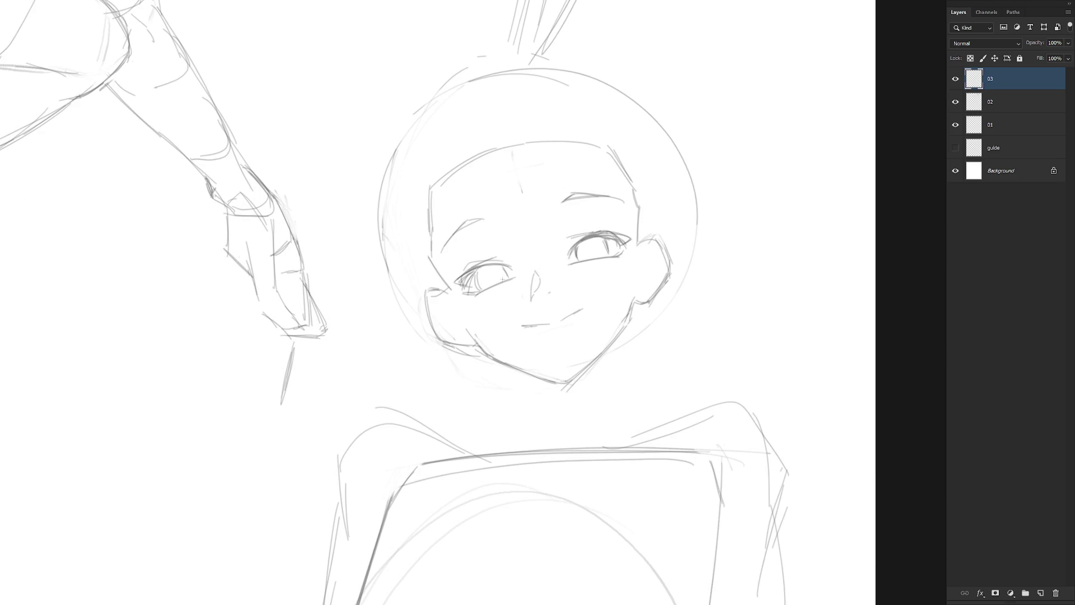
key("e")
key("b")
left_click_drag(477, 271, 491, 266)
left_click_drag(466, 275, 452, 287)
left_click_drag(440, 275, 454, 307)
mouse_move(638, 214)
left_mouse_down()
mouse_move(632, 267)
mouse_move(635, 253)
left_mouse_up()
Rotate the view to try jaw strokes, reset it upright, then darken the right jaw line
mouse_move(682, 287)
left_mouse_down()
mouse_move(627, 216)
mouse_move(638, 379)
left_mouse_up()
mouse_move(600, 259)
left_mouse_down()
mouse_move(617, 399)
mouse_move(615, 386)
left_mouse_up()
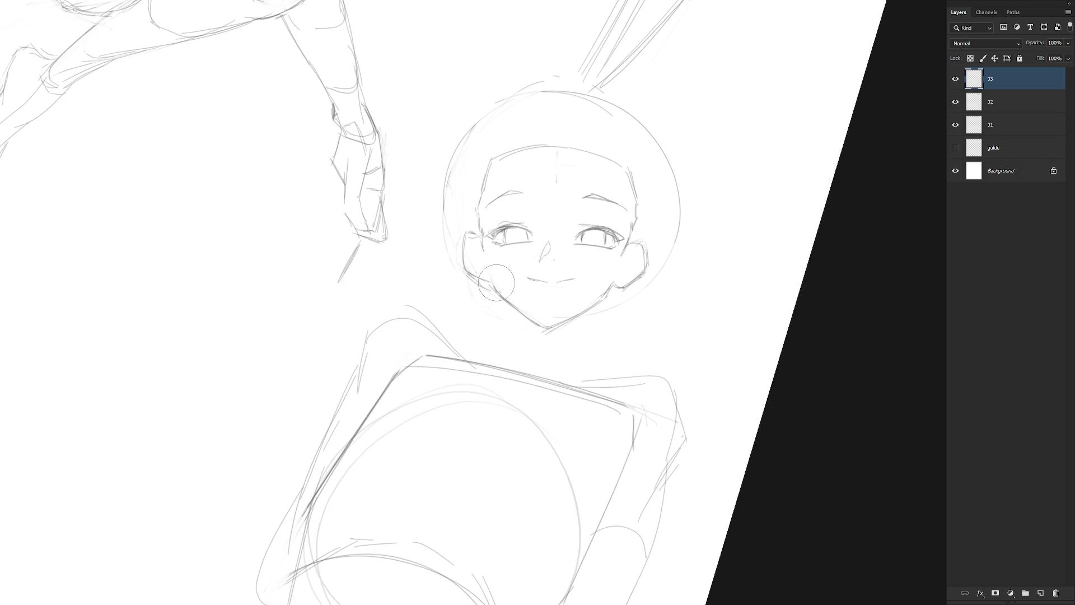
left_click_drag(492, 291, 500, 293)
key("ctrl+z")
key("r")
mouse_move(554, 334)
left_mouse_down()
mouse_move(547, 305)
mouse_move(527, 312)
left_mouse_up()
left_click_drag(510, 274, 528, 325)
key("ctrl+z")
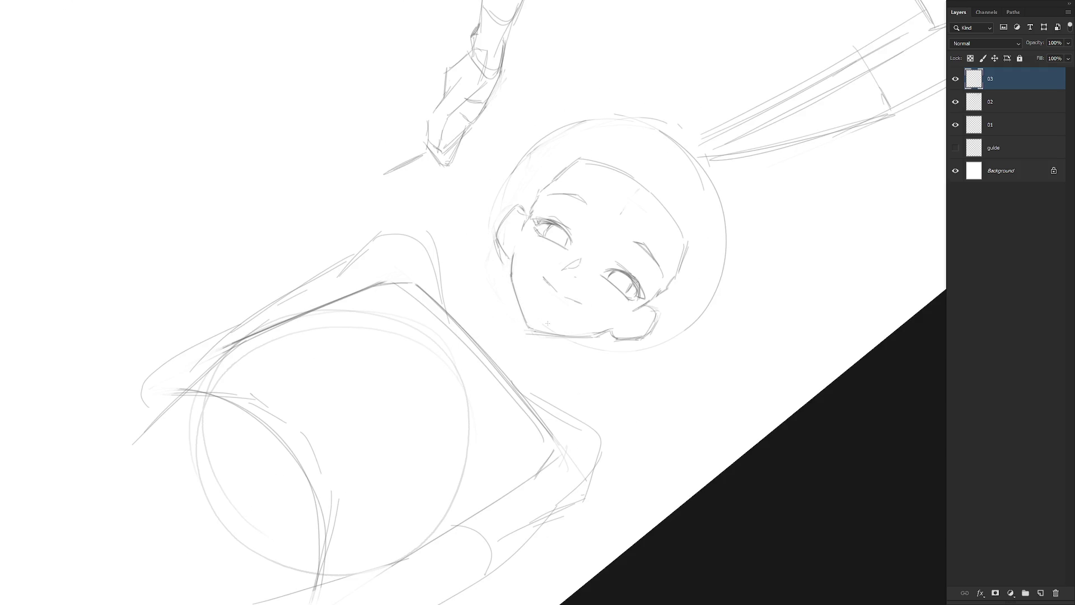
key("Escape")
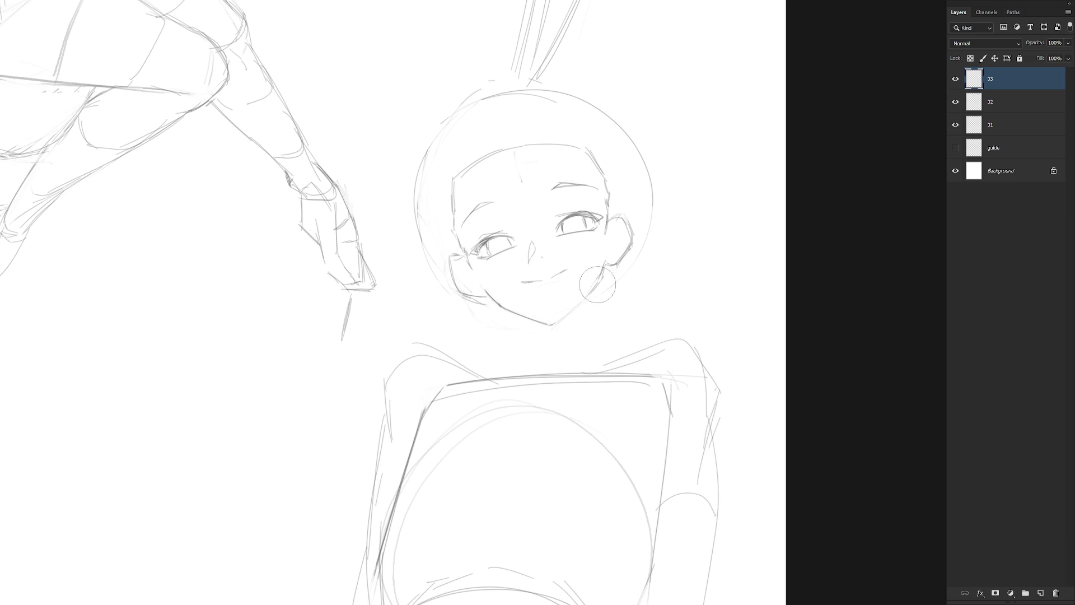
left_click_drag(583, 298, 558, 322)
Lasso the mouth and chin and bend the mouth curve with a transform
mouse_move(588, 303)
left_mouse_down()
mouse_move(606, 257)
mouse_move(490, 286)
mouse_move(501, 315)
mouse_move(587, 335)
left_mouse_up()
key("ctrl+t")
key("Return")
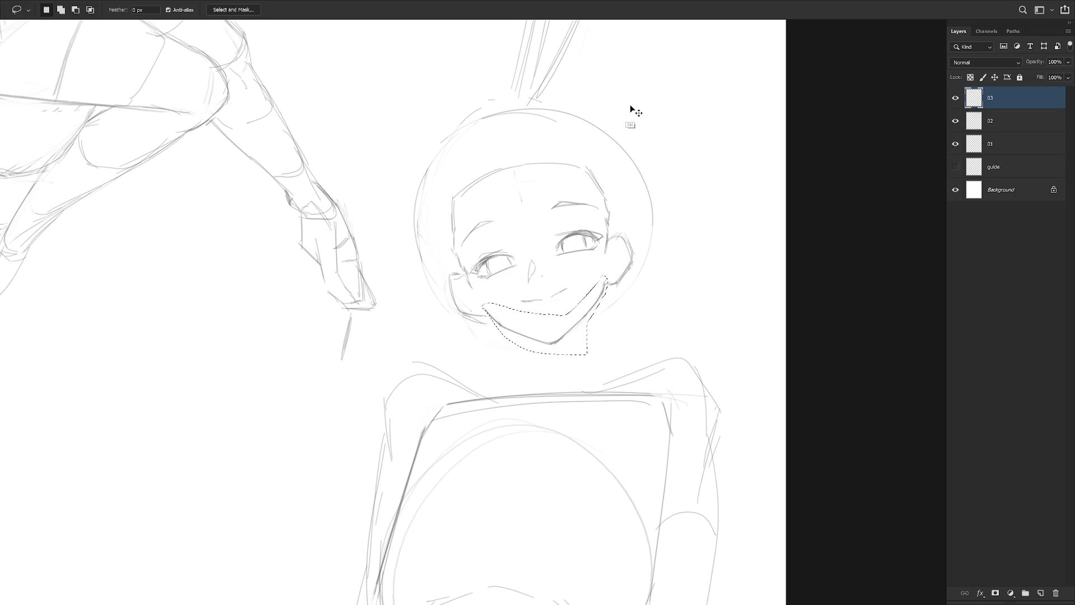
key("ctrl+t")
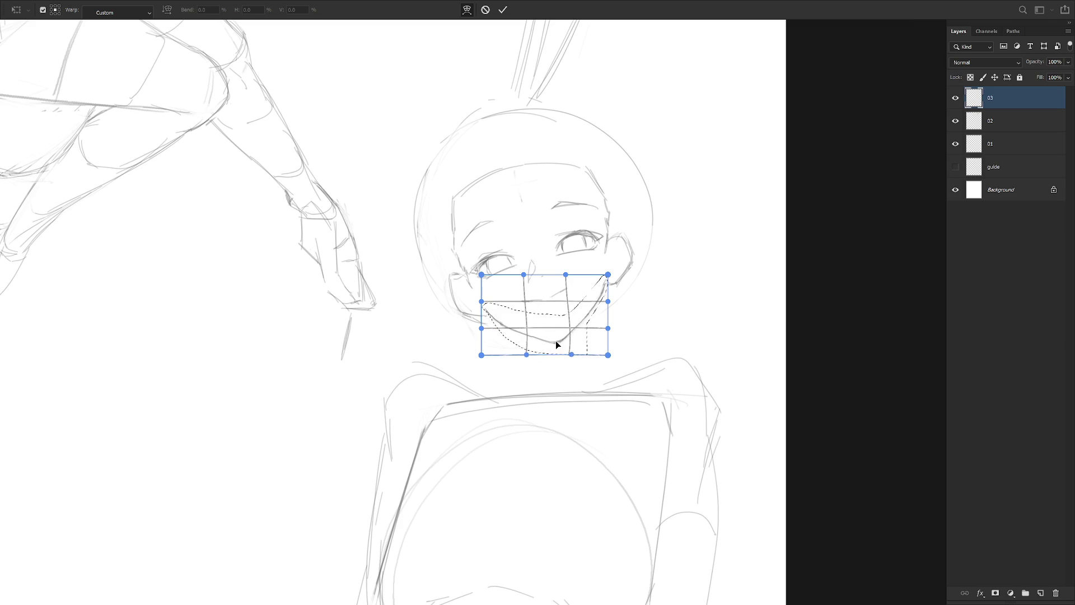
left_click_drag(559, 342, 575, 342)
key("Return")
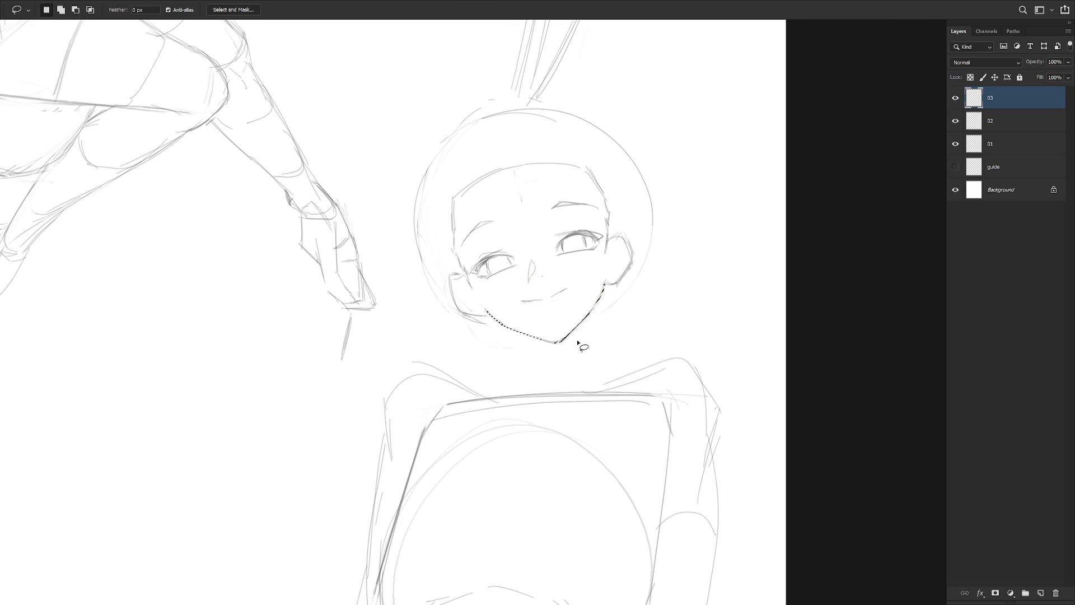
scroll(606, 345, "down", 3)
scroll(628, 326, "up", 3)
key("b")
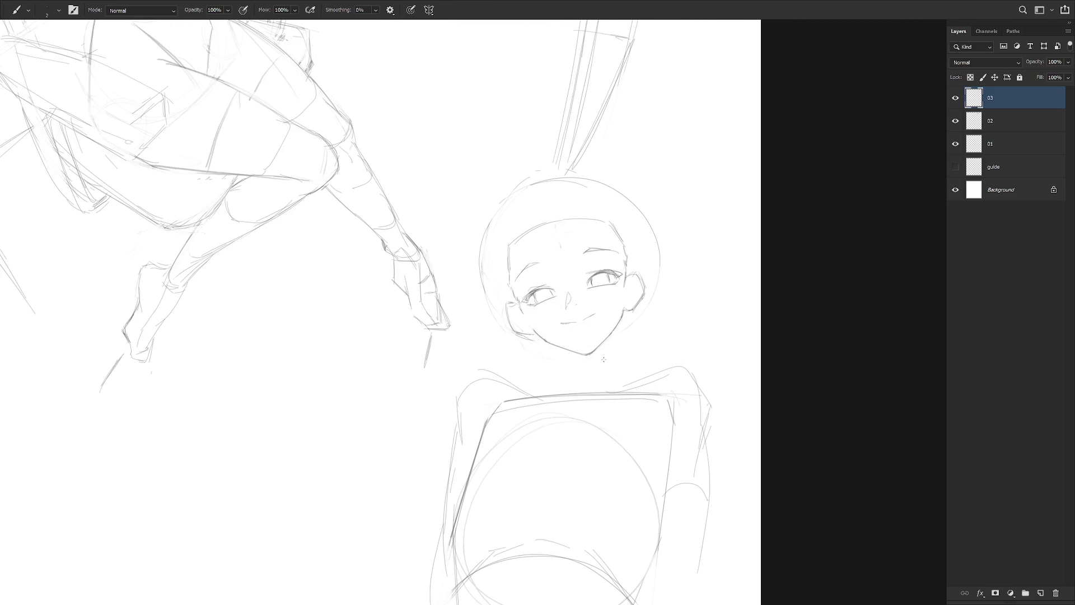
Reselect the mouth and chin, warp the curve slightly into shape, commit and deselect
key("l")
left_click_drag(610, 354, 607, 360)
key("ctrl+t")
left_click(467, 10)
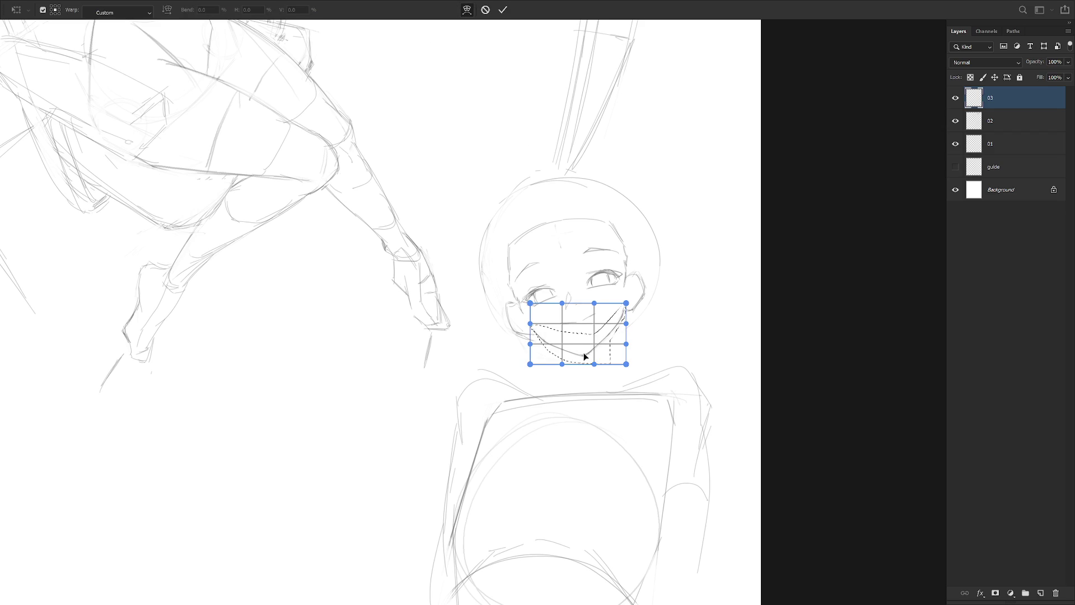
left_click_drag(583, 355, 588, 356)
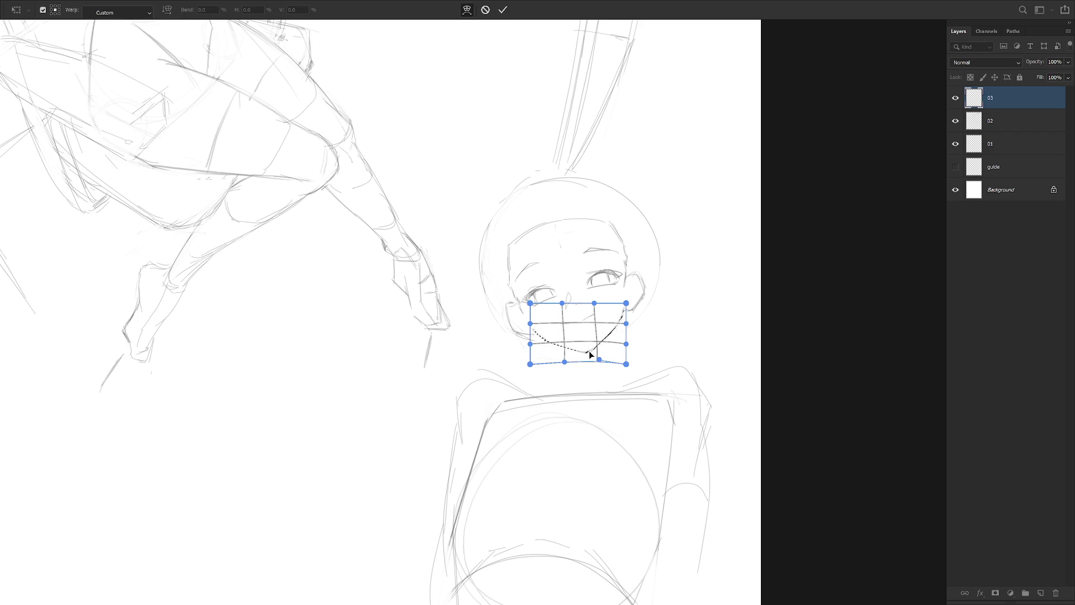
key("Return")
key("b")
key("ctrl+d")
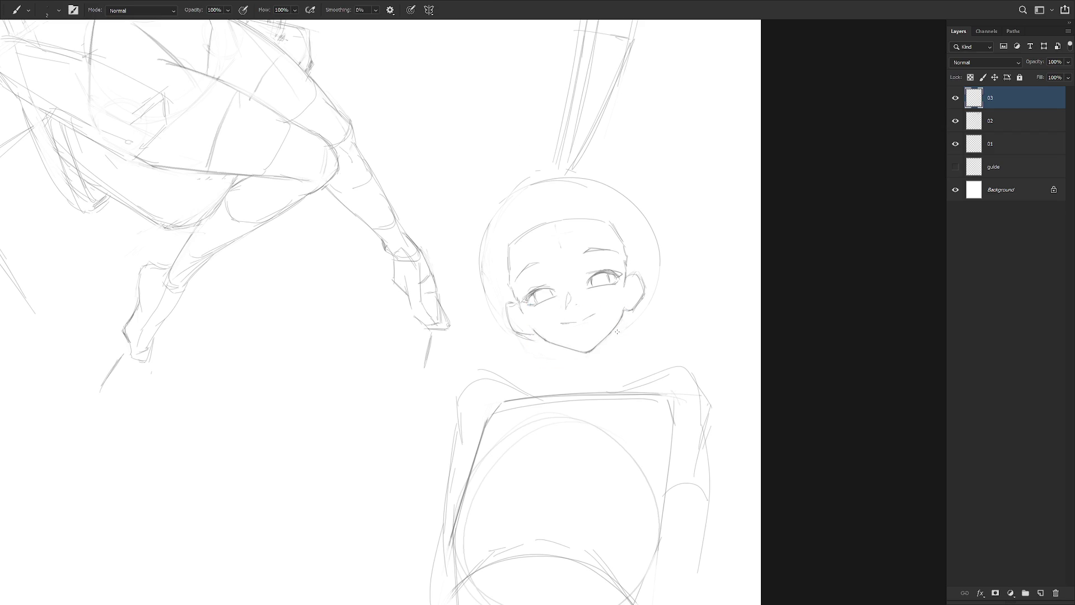
scroll(618, 331, "down", 2)
On layer 02, undo the small curved mark near the seated girl's ankle
key("h")
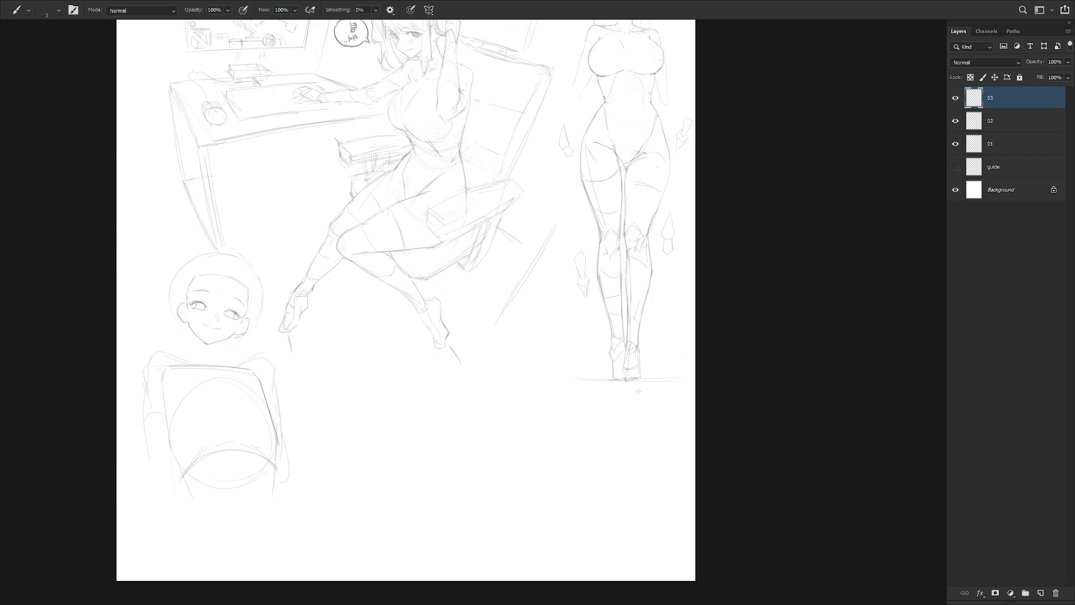
key("h")
left_click_drag(577, 469, 593, 482)
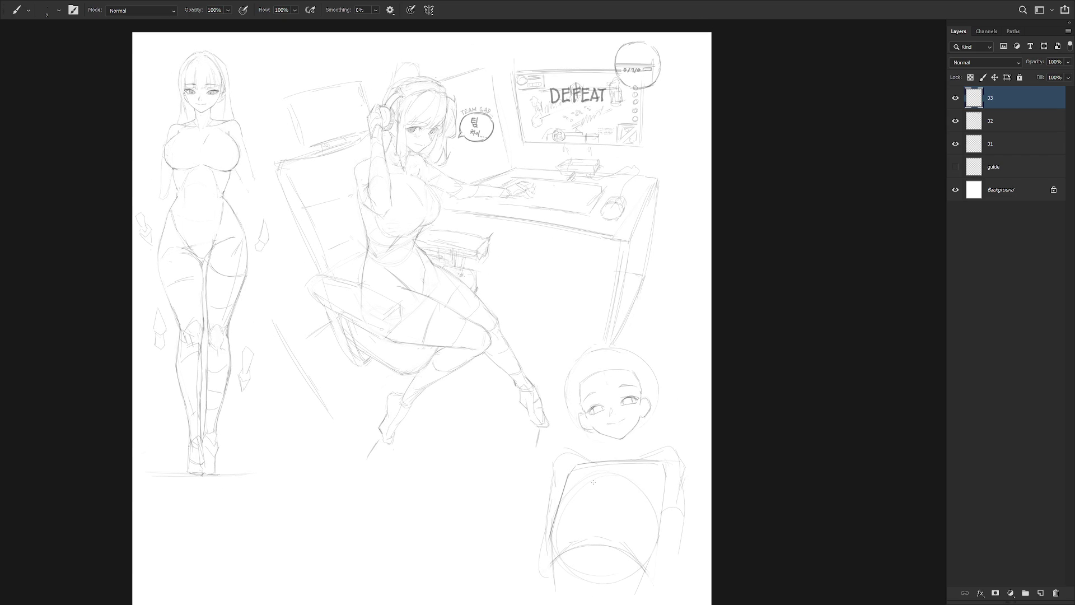
left_click(1006, 118)
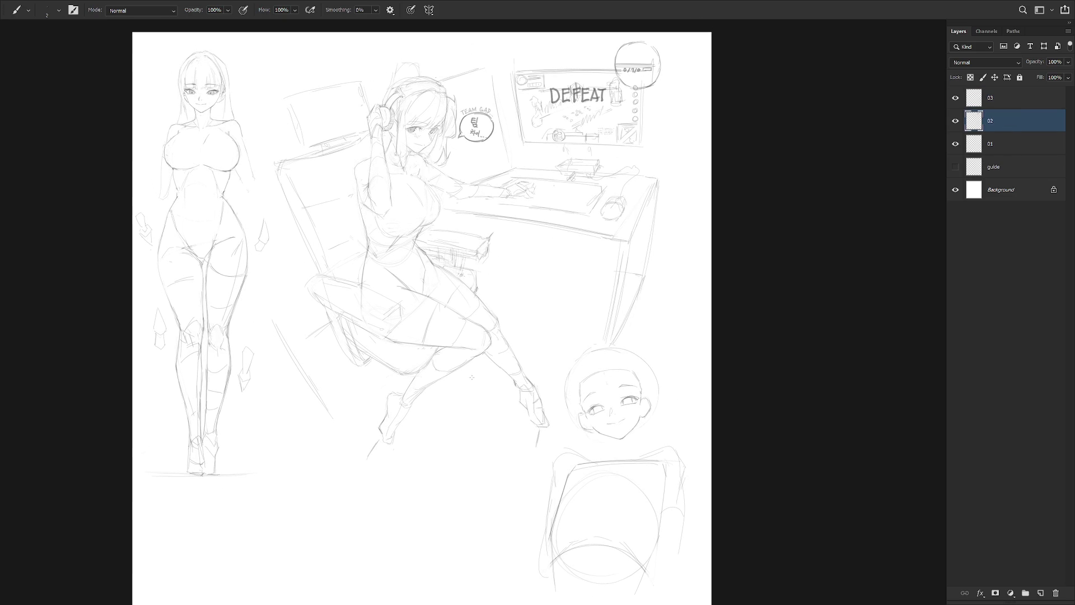
key("ctrl+z")
Lasso and nudge the small stroke into place, then add a short pencil stroke at the ankle
key("l")
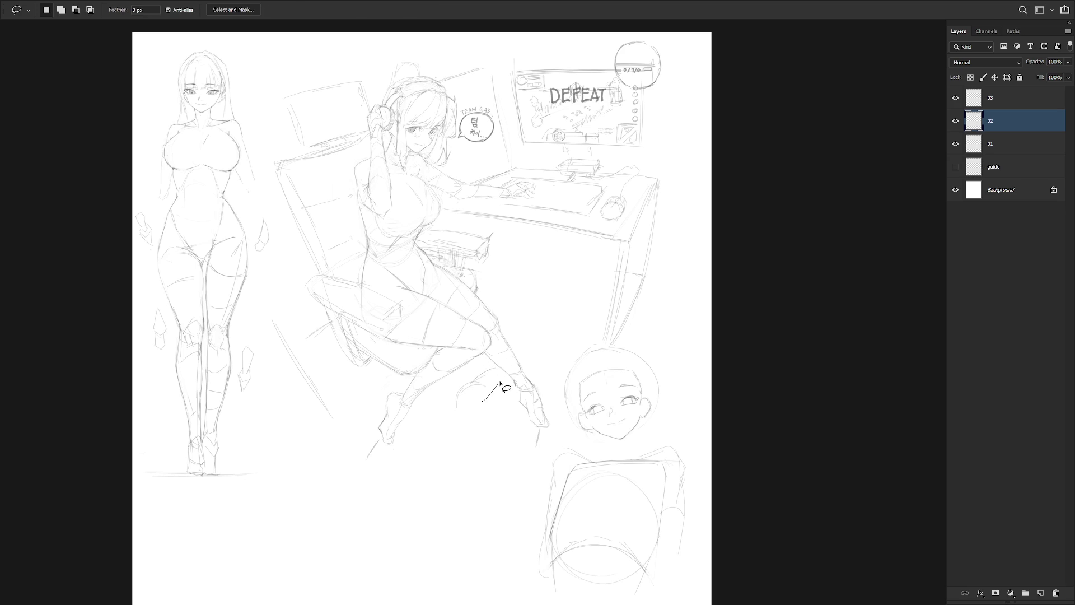
mouse_move(480, 372)
left_mouse_down()
mouse_move(493, 415)
mouse_move(487, 397)
left_mouse_up()
key("ctrl+t")
key("Return")
key("ctrl+d")
key("b")
left_click_drag(516, 347, 536, 347)
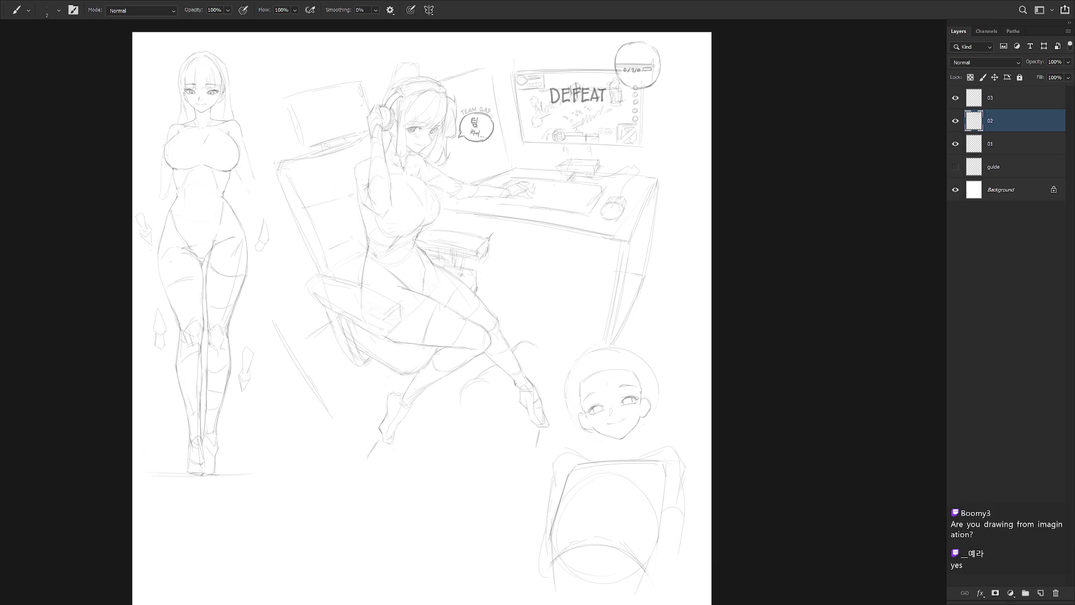
On layer 01, erase and redraw the hair strands on the left of the standing figure's head
left_click(1008, 144)
mouse_move(189, 56)
left_mouse_down()
mouse_move(304, 165)
mouse_move(401, 214)
mouse_move(385, 297)
left_mouse_up()
scroll(401, 213, "up", 3)
key("e")
key("b")
left_click_drag(403, 193, 383, 249)
mouse_move(387, 210)
left_mouse_down()
mouse_move(376, 257)
mouse_move(389, 331)
left_mouse_up()
key("e")
mouse_move(417, 184)
left_mouse_down()
mouse_move(380, 229)
mouse_move(386, 244)
mouse_move(411, 191)
mouse_move(389, 214)
left_mouse_up()
key("b")
left_click_drag(381, 259, 392, 323)
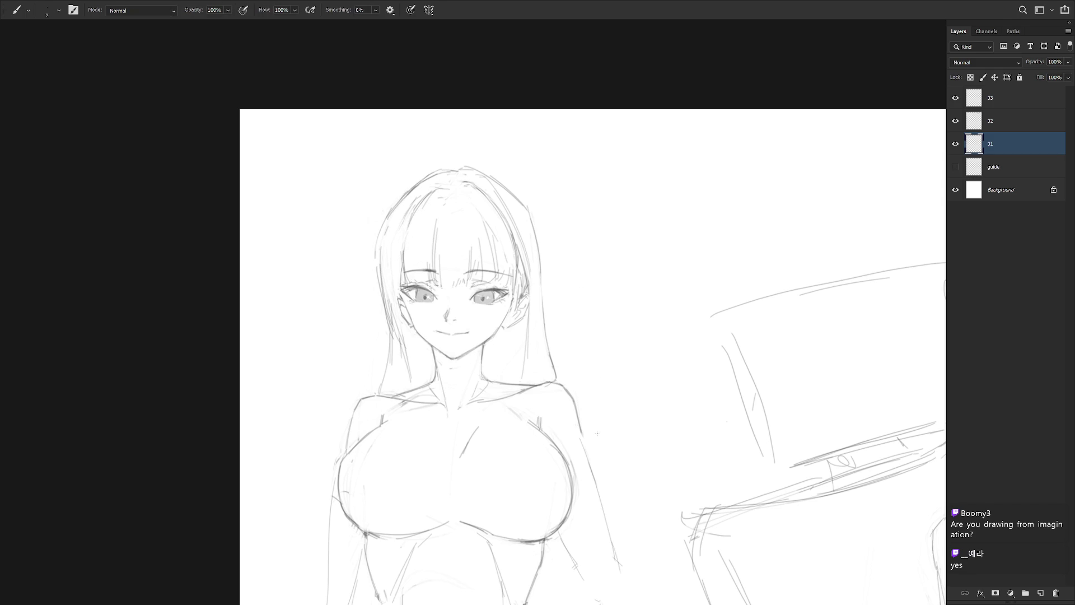
Lasso the standing figure's left eye and shift it slightly right
scroll(598, 436, "down", 5)
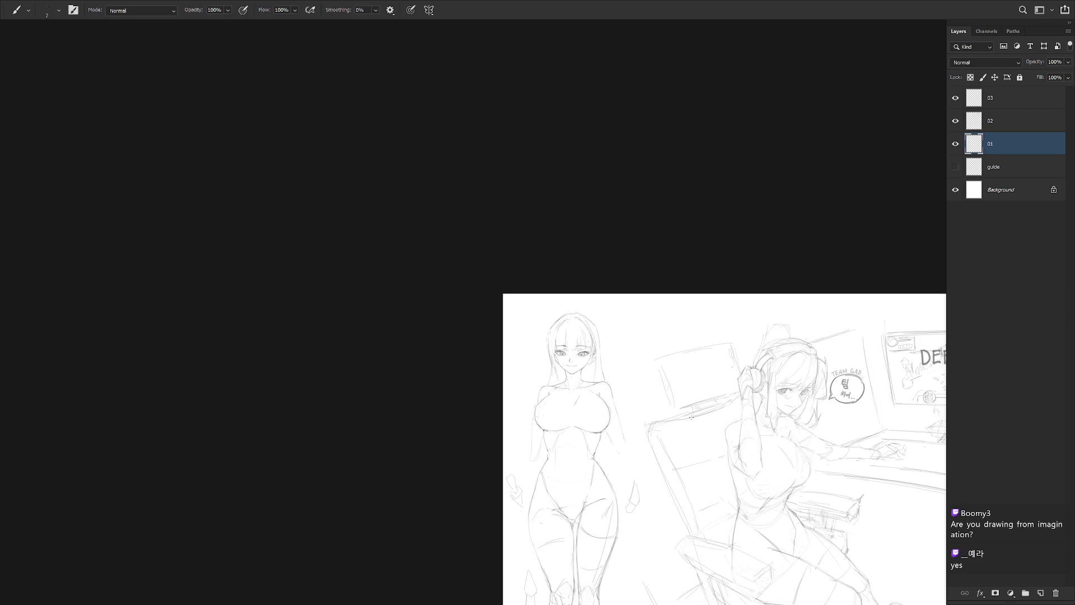
scroll(605, 336, "up", 5)
key("l")
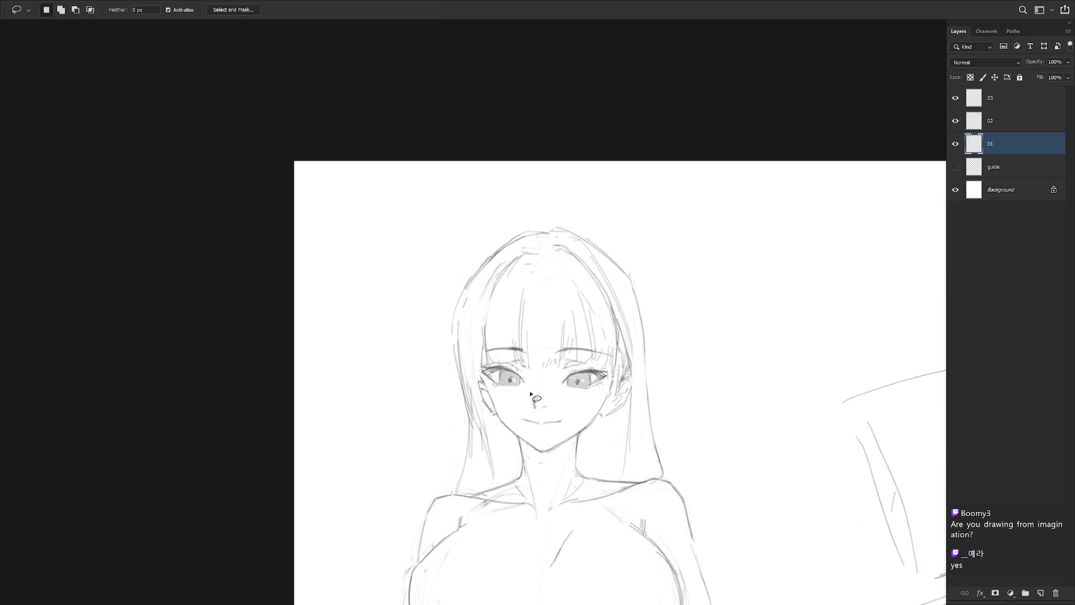
mouse_move(517, 395)
left_mouse_down()
mouse_move(528, 372)
mouse_move(489, 363)
mouse_move(506, 402)
mouse_move(517, 392)
left_mouse_up()
key("ctrl+t")
key("Return")
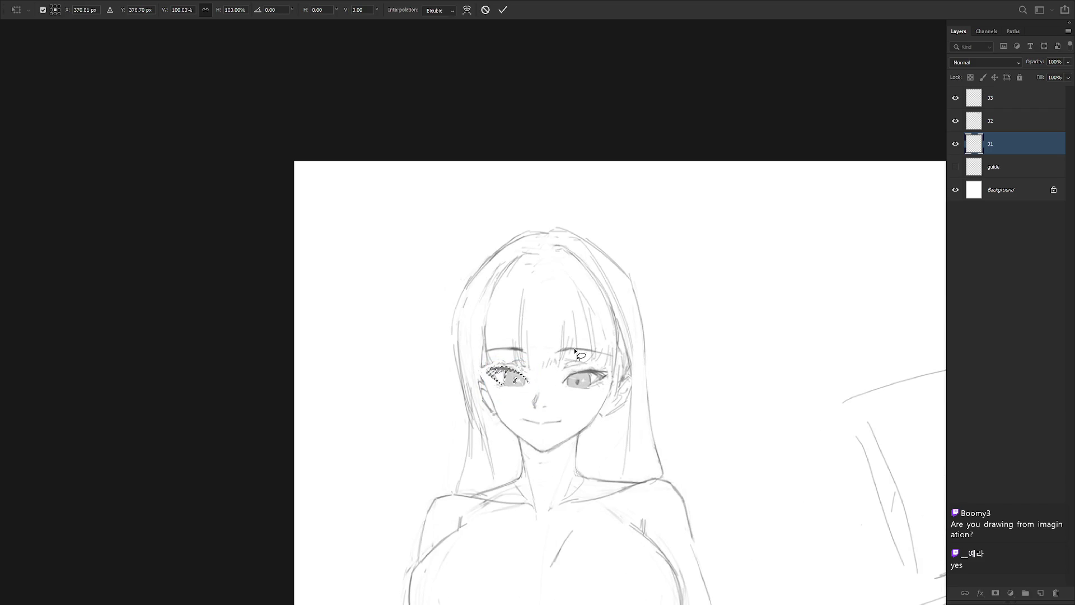
key("ctrl+d")
Check the full sheet mirrored, then add hair strands down the standing figure's left side
left_click(740, 451, "ctrl+alt")
left_click_drag(766, 456, 596, 449)
key("h")
scroll(717, 448, "down", 2)
scroll(684, 301, "up", 3)
scroll(696, 312, "up", 3)
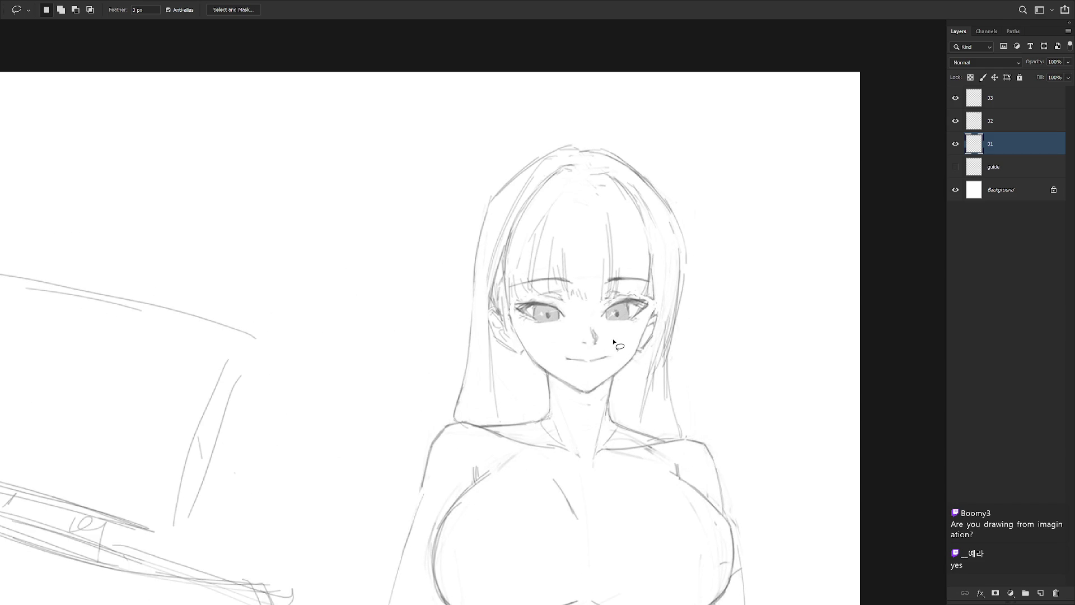
key("e")
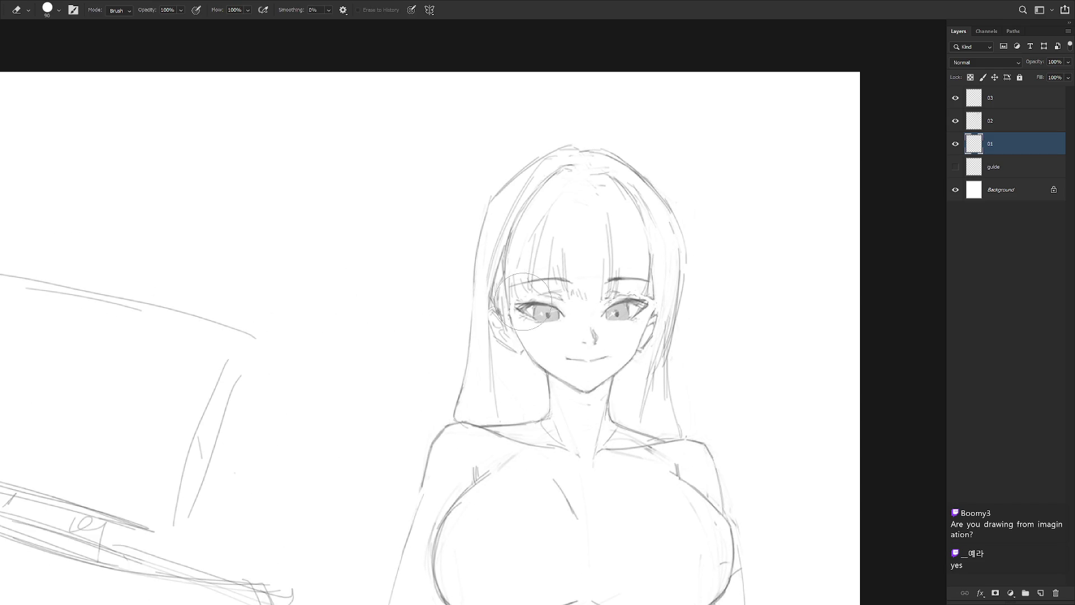
key("b")
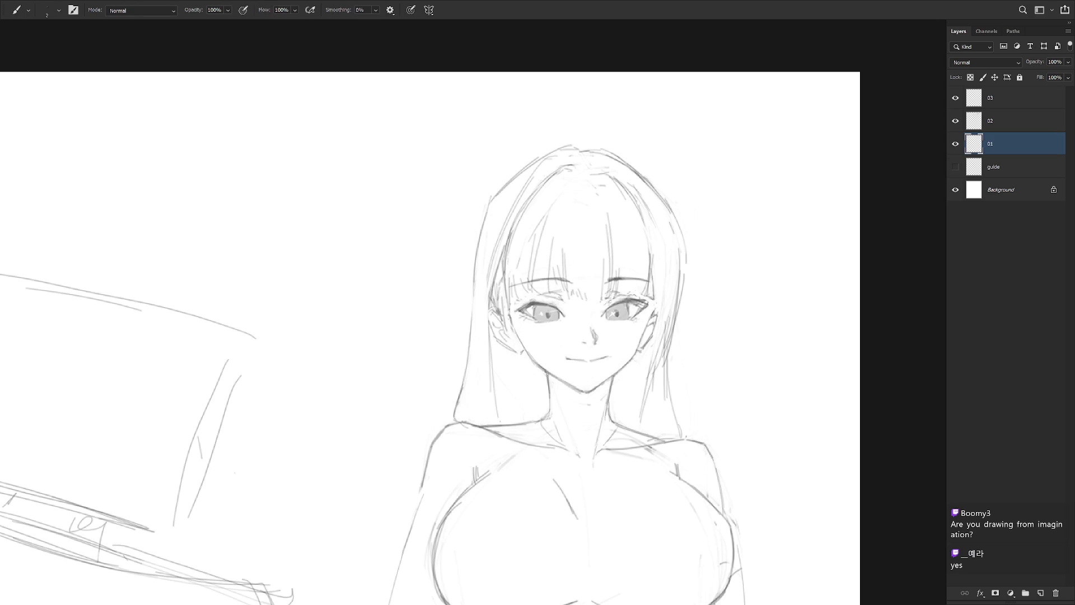
key("e")
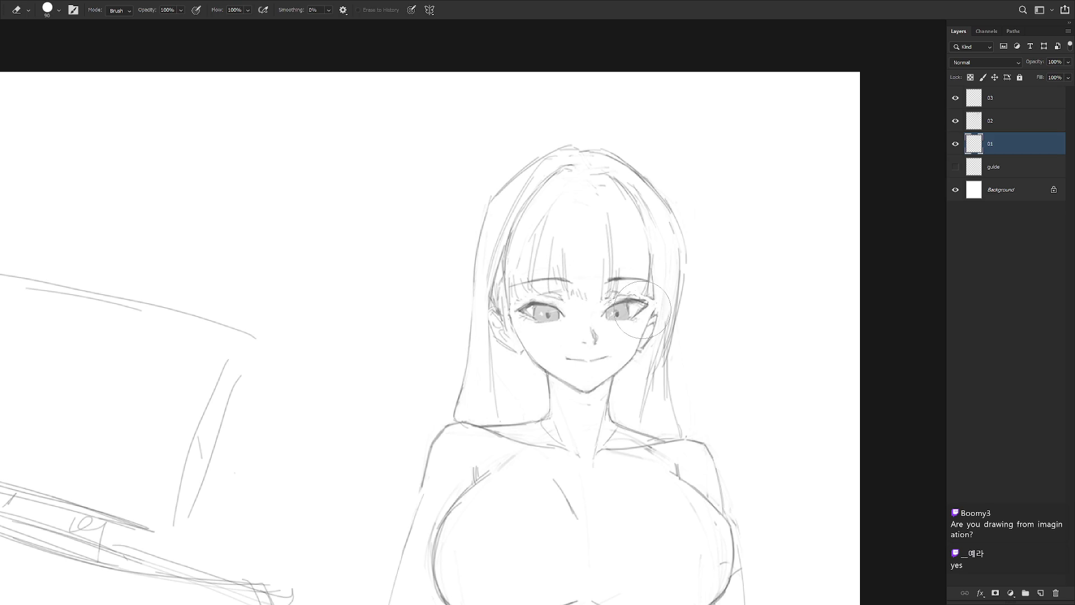
key("b")
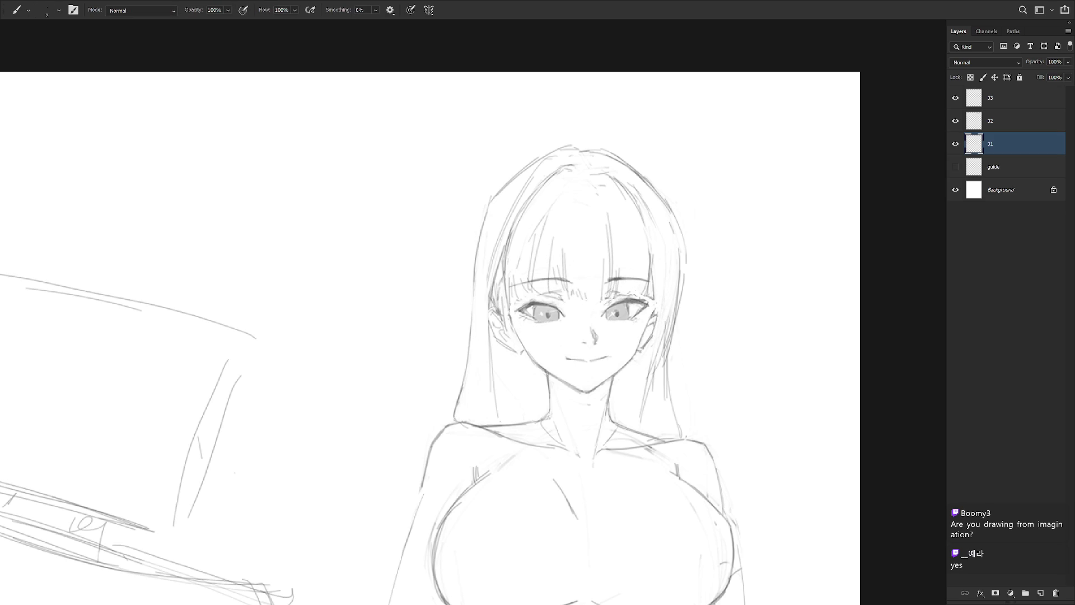
scroll(655, 386, "down", 3)
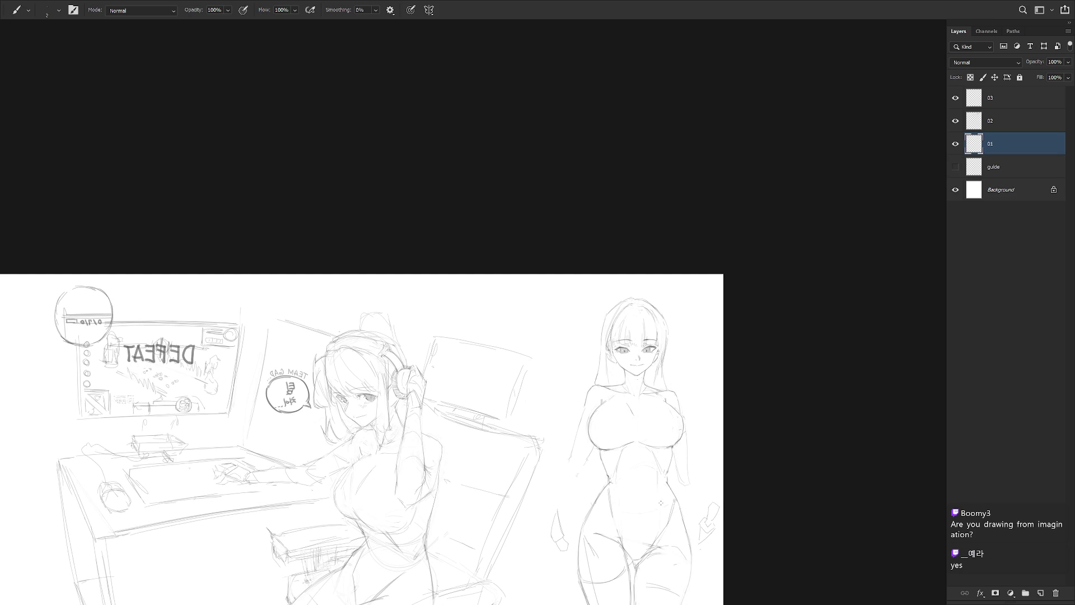
scroll(641, 367, "up", 2)
key("e")
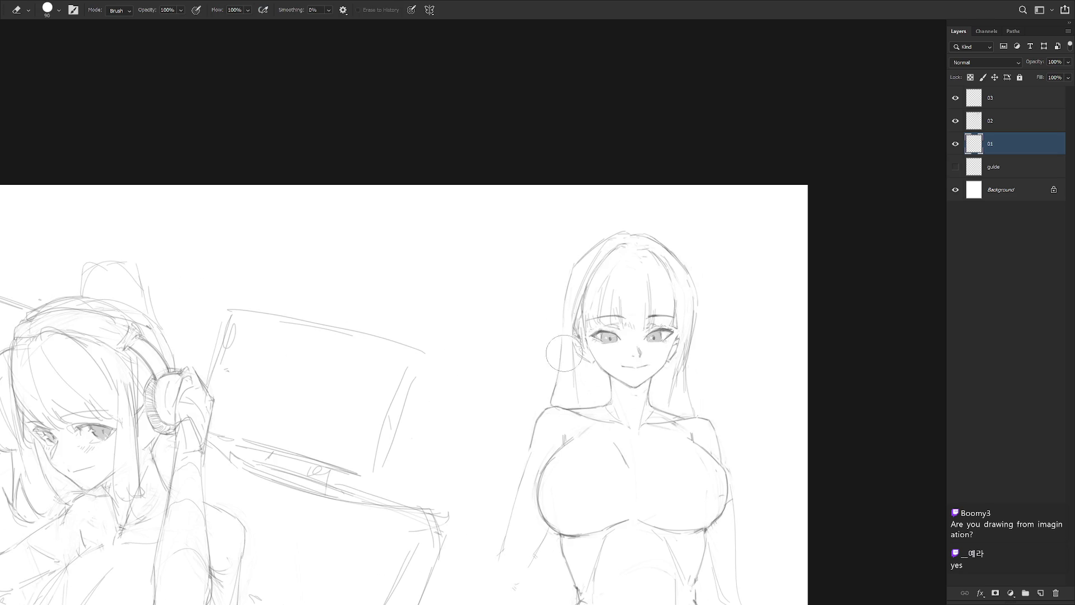
key("b")
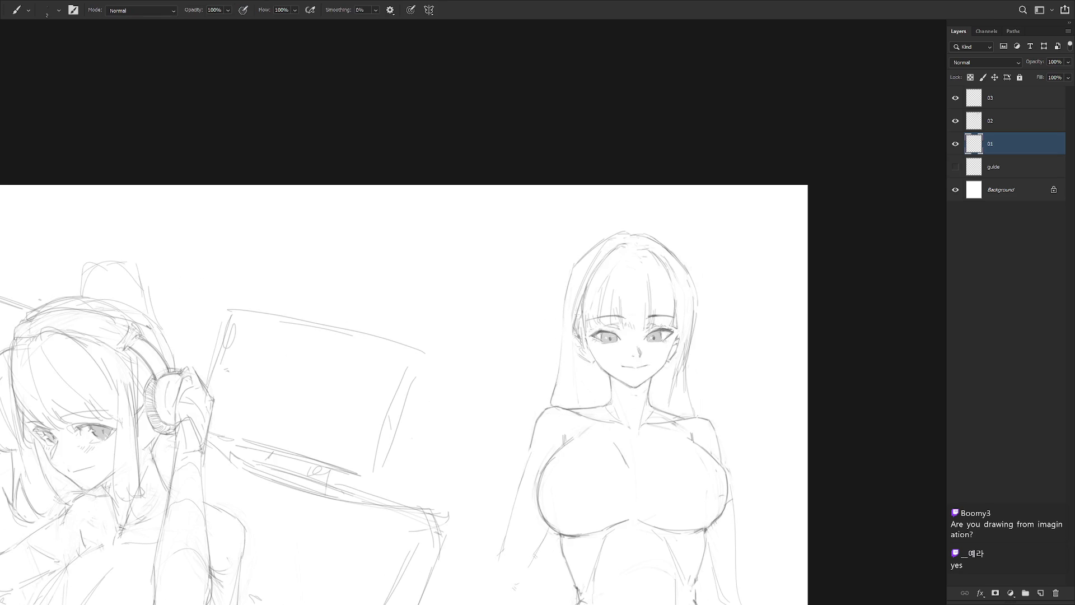
mouse_move(565, 333)
left_mouse_down()
mouse_move(562, 383)
mouse_move(594, 403)
left_mouse_up()
Draw and darken more strands along the left hair
key("e")
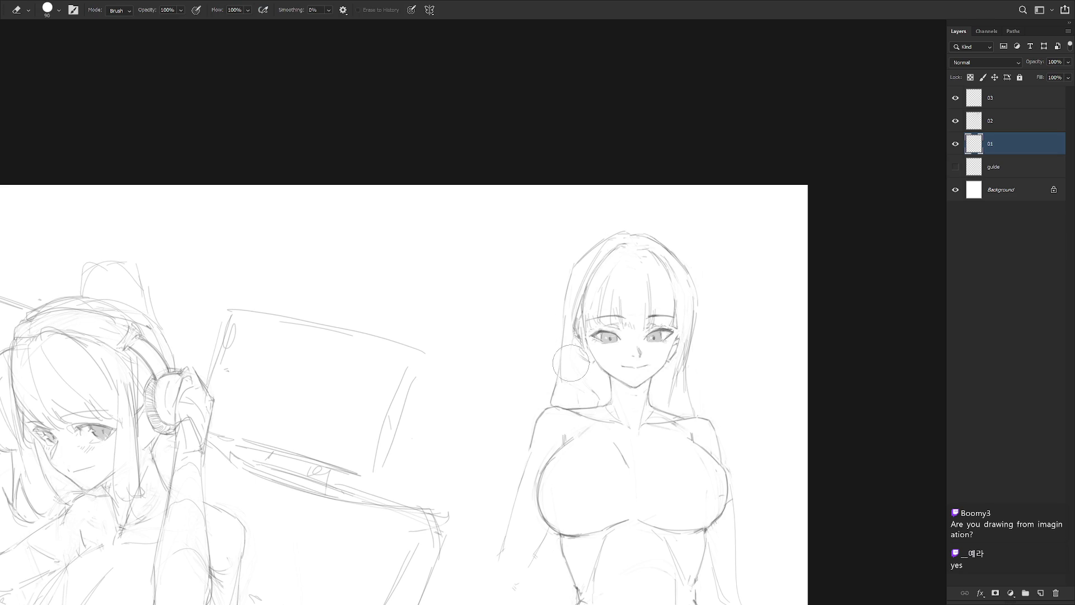
key("b")
mouse_move(574, 349)
left_mouse_down()
mouse_move(572, 383)
mouse_move(585, 400)
left_mouse_up()
key("e")
key("b")
mouse_move(584, 359)
left_mouse_down()
mouse_move(576, 395)
mouse_move(607, 404)
left_mouse_up()
Darken the hair below the right ear and add another strand there
mouse_move(680, 322)
left_mouse_down()
mouse_move(677, 383)
mouse_move(690, 414)
left_mouse_up()
key("e")
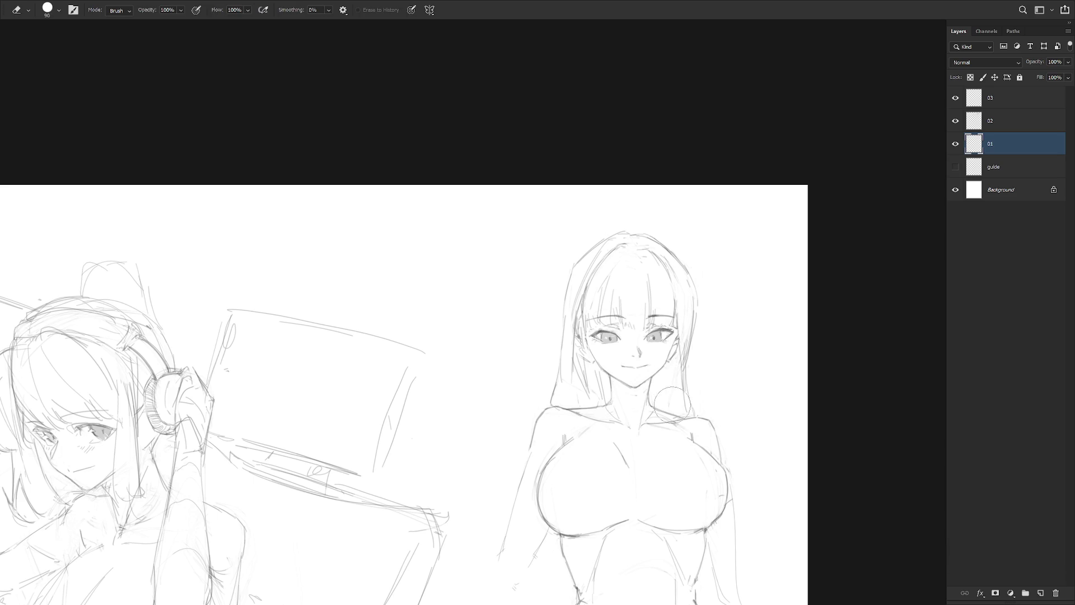
key("b")
left_click_drag(677, 359, 670, 404)
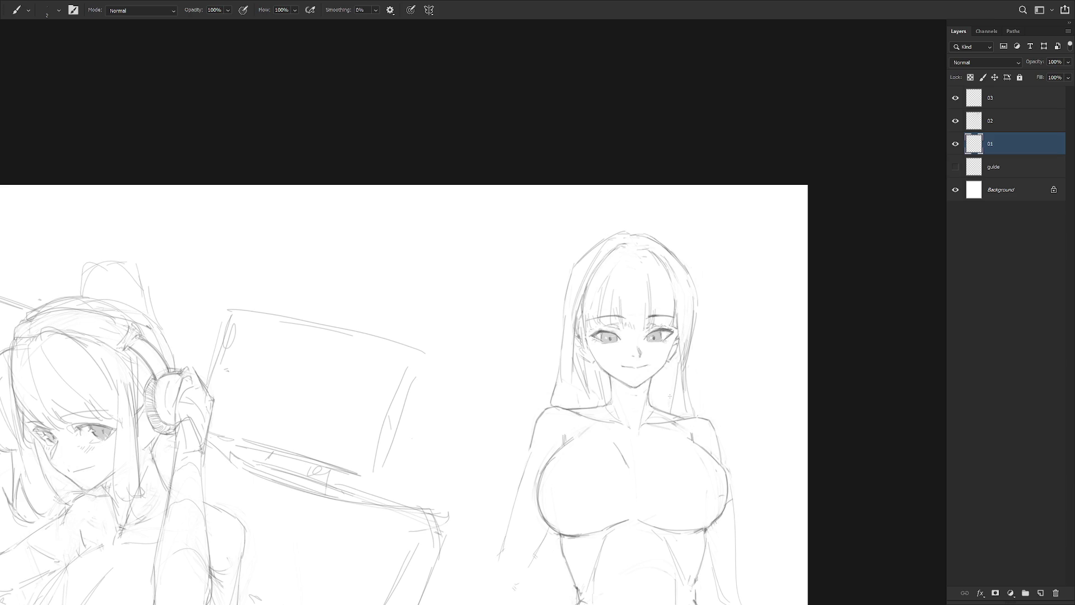
key("ctrl+minus")
key("ctrl+minus")
key("ctrl+minus")
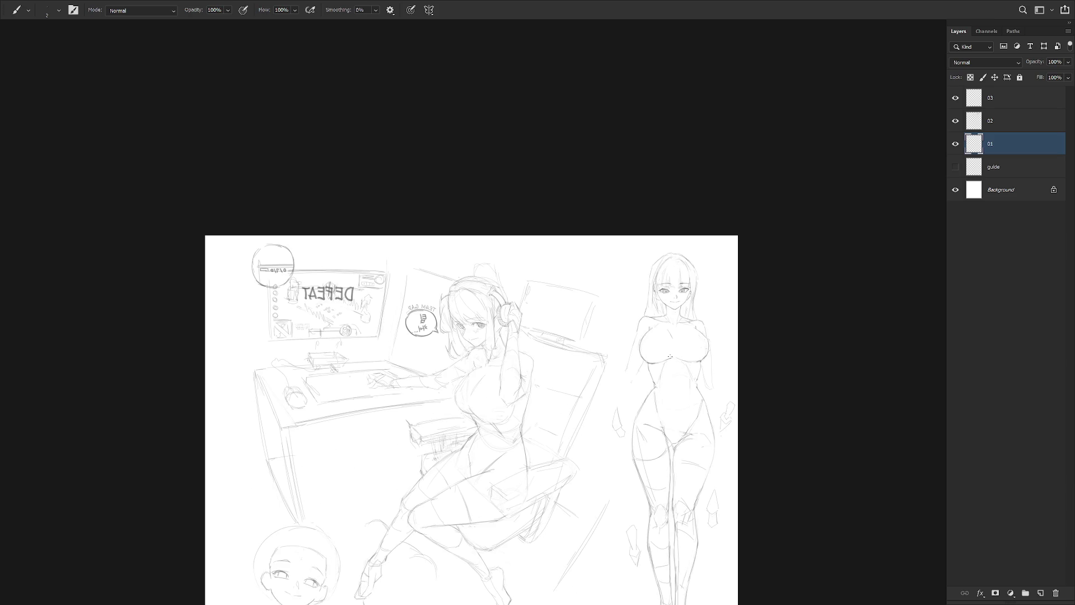
Mirror the canvas and switch to layer 03 for the margin practice head
key("ctrl+minus")
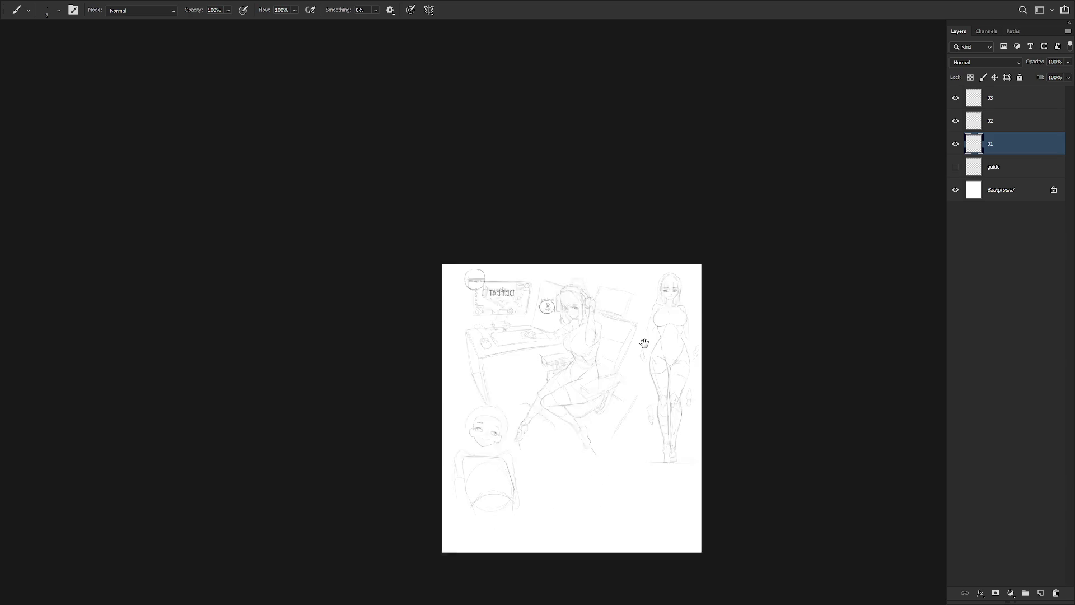
key("h")
key("ctrl+plus")
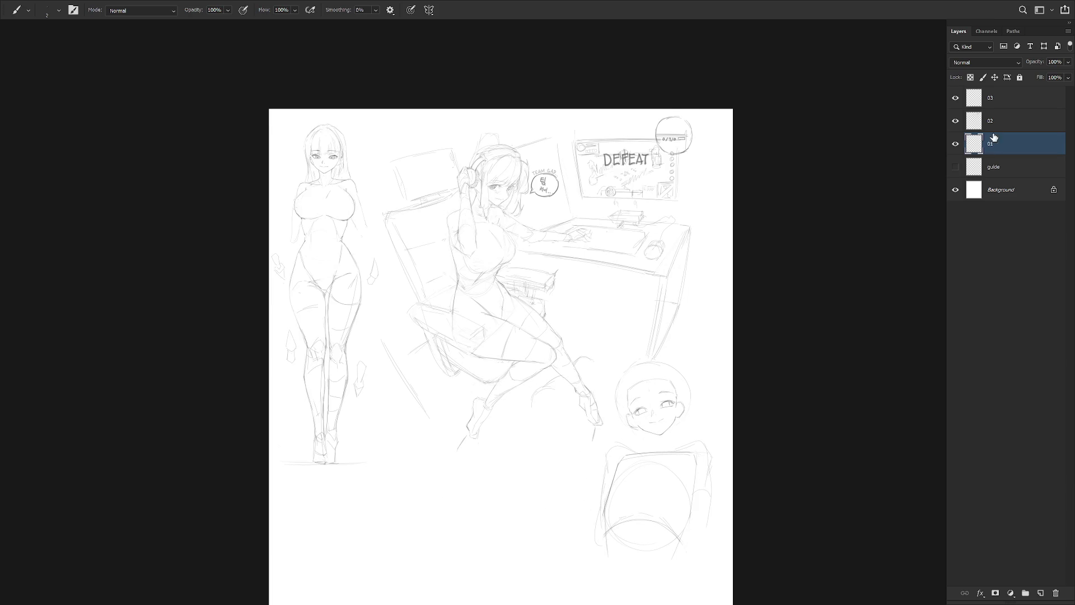
key("alt+bracketright")
key("alt+bracketright")
scroll(695, 410, "up", 3)
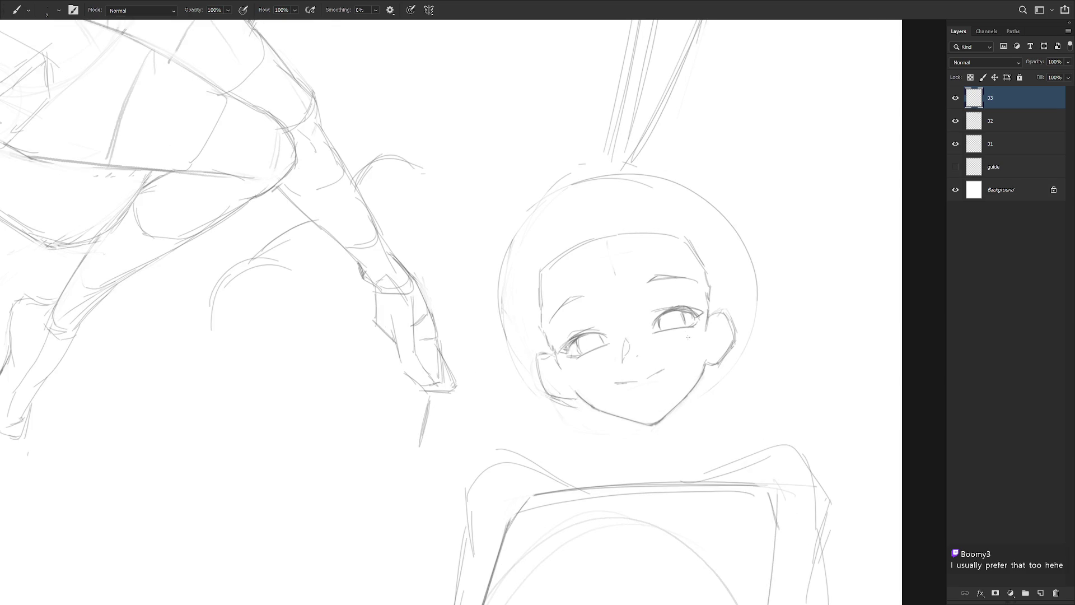
Redraw the practice head's smile, reshaping its right end
left_click_drag(626, 384, 647, 387)
key("ctrl+z")
key("e")
left_click_drag(651, 382, 666, 369)
key("b")
Darken the practice head's right eye corner
scroll(666, 400, "down", 2)
scroll(672, 347, "up", 2)
key("e")
key("b")
left_click_drag(672, 322, 670, 340)
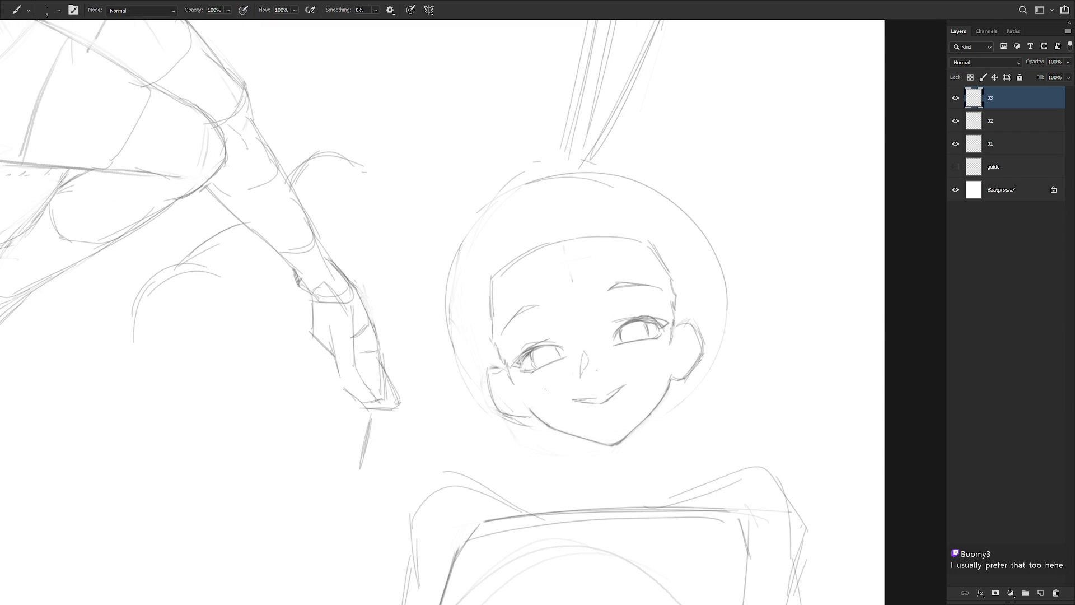
scroll(728, 420, "down", 2)
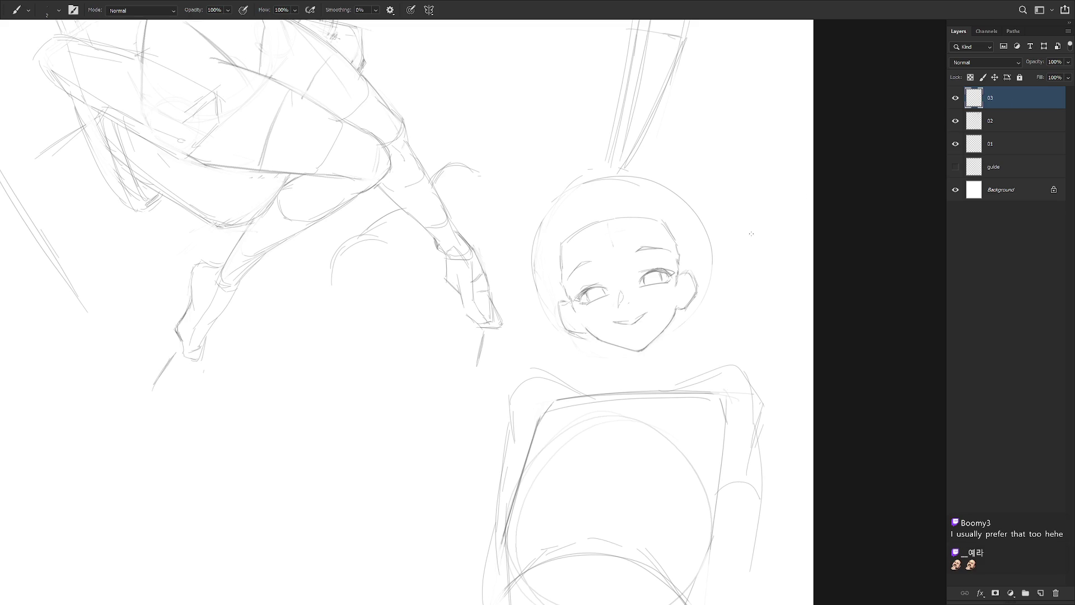
scroll(675, 336, "down", 3)
scroll(690, 286, "up", 5)
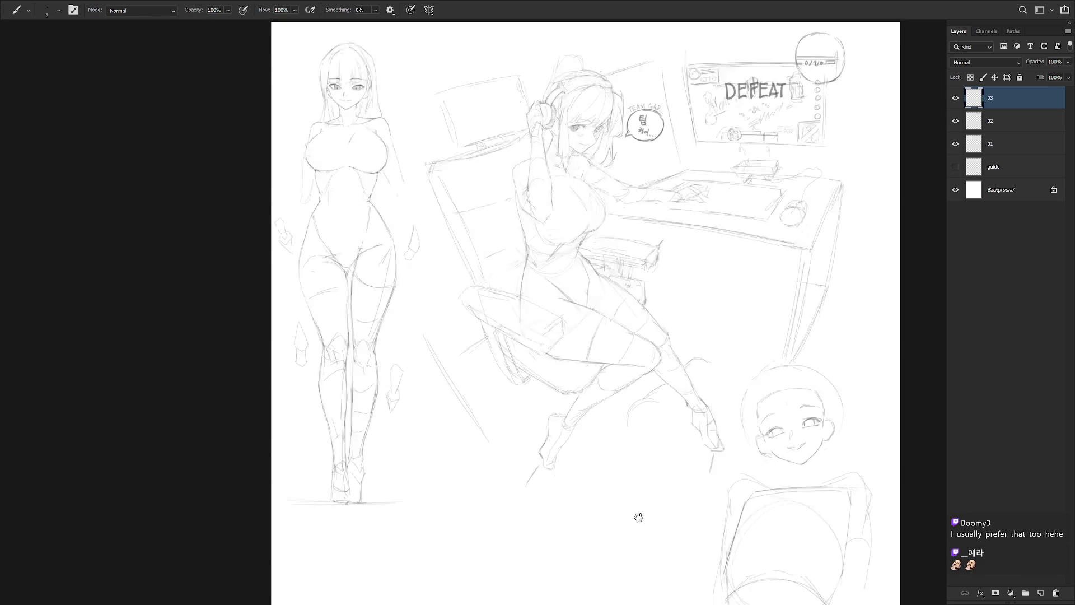
Move layer 01 down 72 px with the Move tool
left_click(1025, 144)
key("v")
left_click_drag(468, 472, 461, 490)
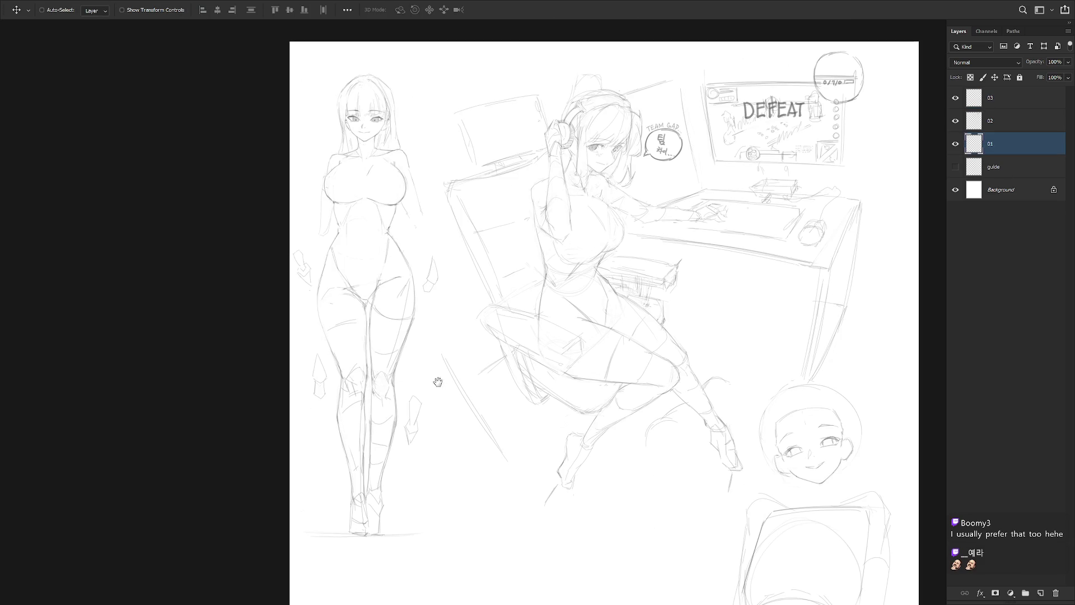
scroll(437, 381, "up", 6)
Draw the halo's left and right arcs above the standing figure's head
key("b")
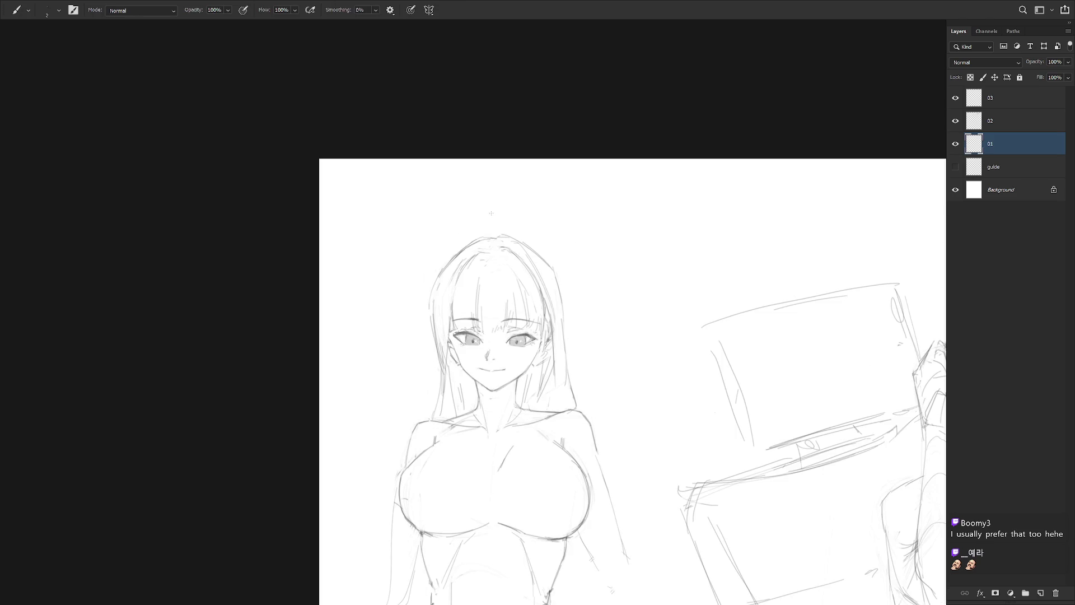
mouse_move(489, 218)
left_mouse_down()
mouse_move(492, 182)
mouse_move(485, 221)
left_mouse_up()
key("ctrl+z")
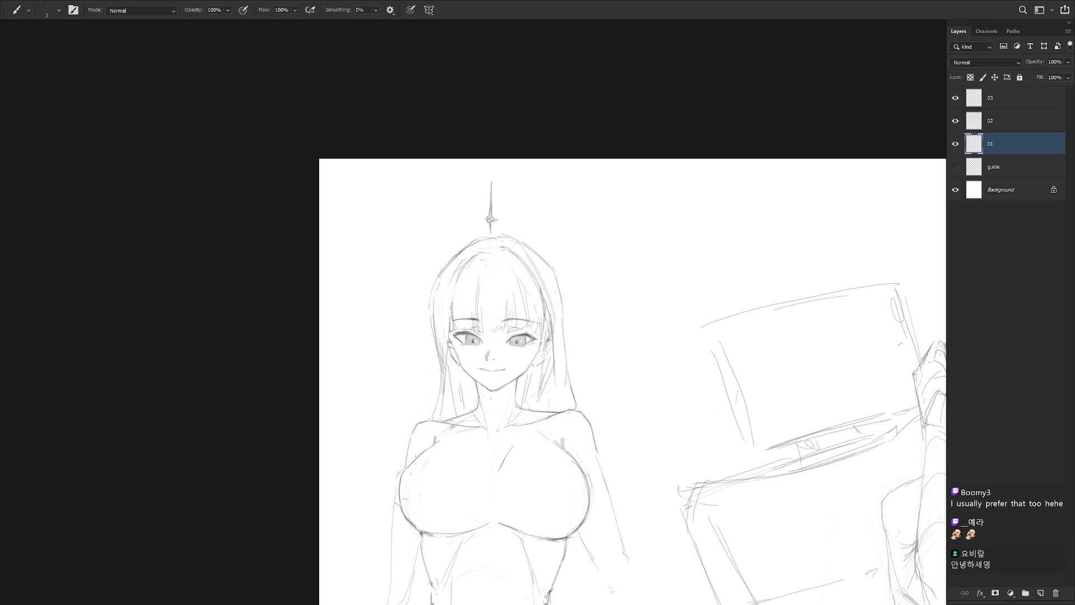
left_click_drag(481, 220, 426, 249)
left_click_drag(505, 219, 569, 236)
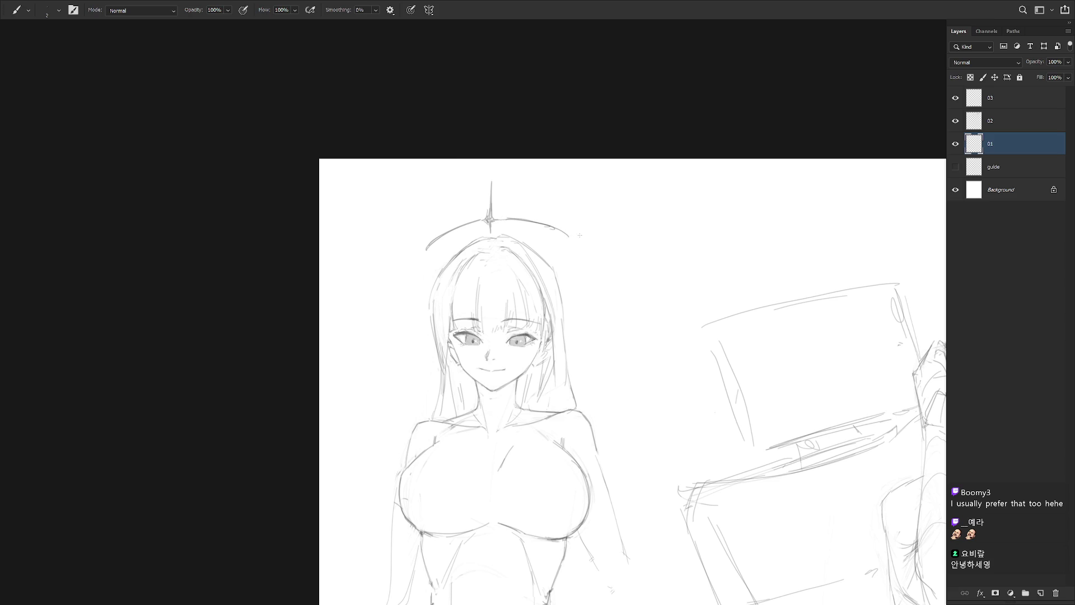
key("ctrl+z")
left_click_drag(509, 219, 558, 234)
key("ctrl+z")
Add horns at both halo ends, plus a curl and inner detail strokes
left_click_drag(428, 203, 425, 245)
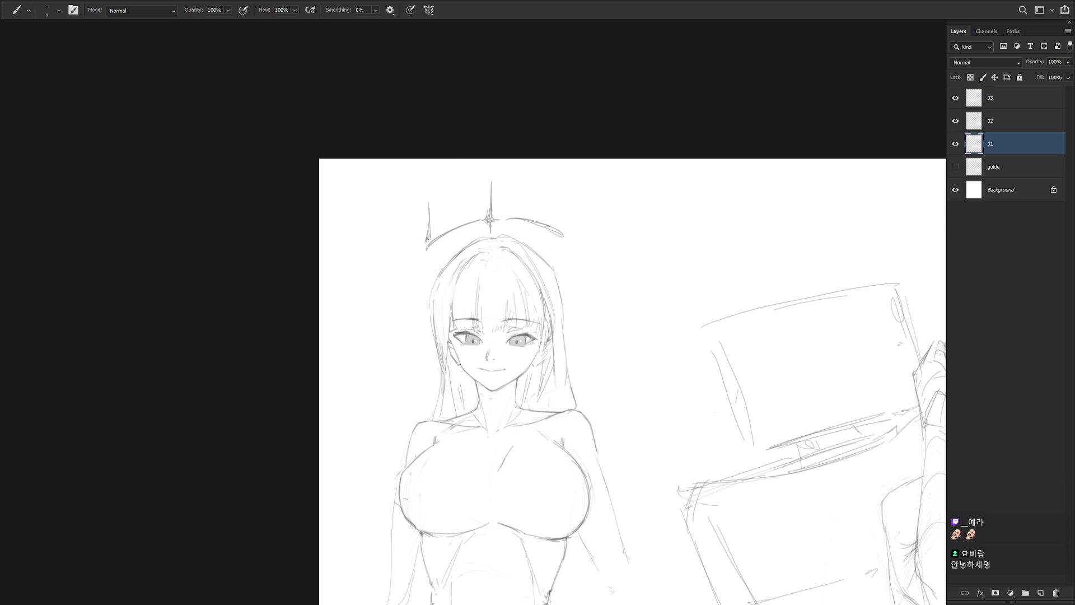
mouse_move(424, 250)
left_mouse_down()
mouse_move(430, 265)
mouse_move(438, 240)
left_mouse_up()
left_click_drag(559, 226, 559, 199)
left_click_drag(556, 261, 558, 240)
left_click_drag(432, 251, 440, 261)
left_click_drag(553, 245, 547, 250)
left_click_drag(456, 253, 460, 234)
scroll(591, 279, "down", 3)
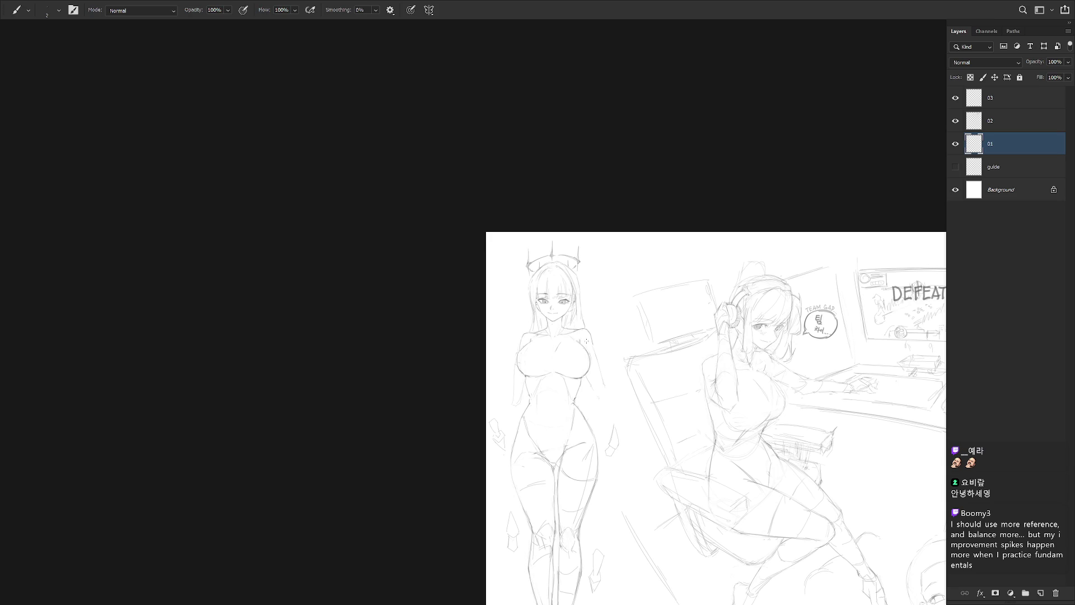
Lasso the halo's left horn and skew it about 6° to match the right horn
left_click_drag(571, 219, 606, 222)
key("l")
mouse_move(407, 424)
left_mouse_down()
mouse_move(468, 367)
mouse_move(489, 371)
mouse_move(432, 292)
mouse_move(396, 436)
left_mouse_up()
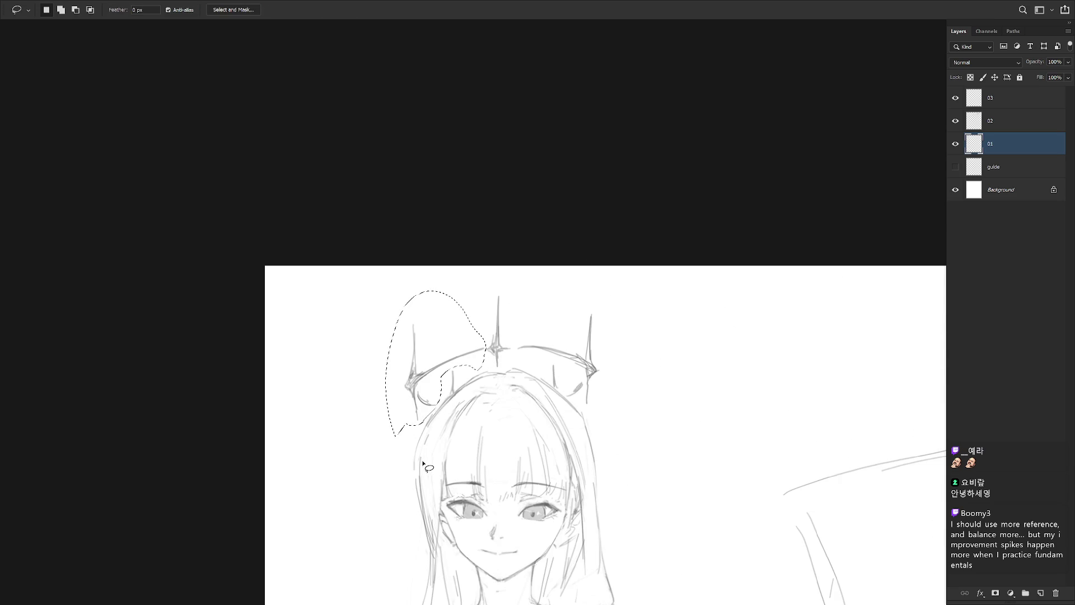
key("ctrl+t")
left_click_drag(386, 364, 385, 353)
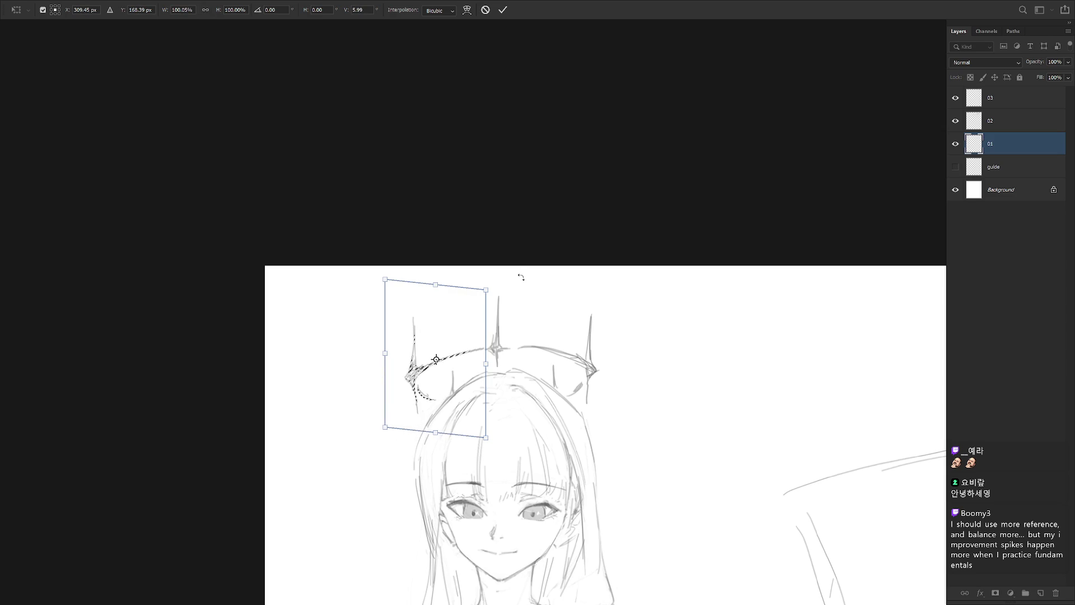
key("Return")
key("ctrl+d")
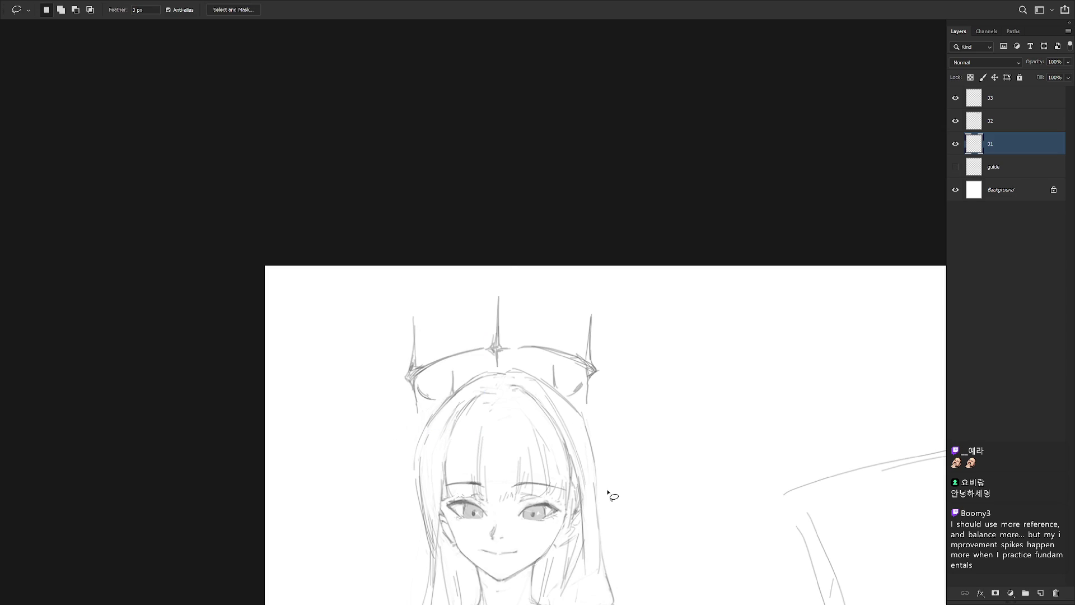
key("ctrl+minus")
key("ctrl+minus")
key("ctrl+minus")
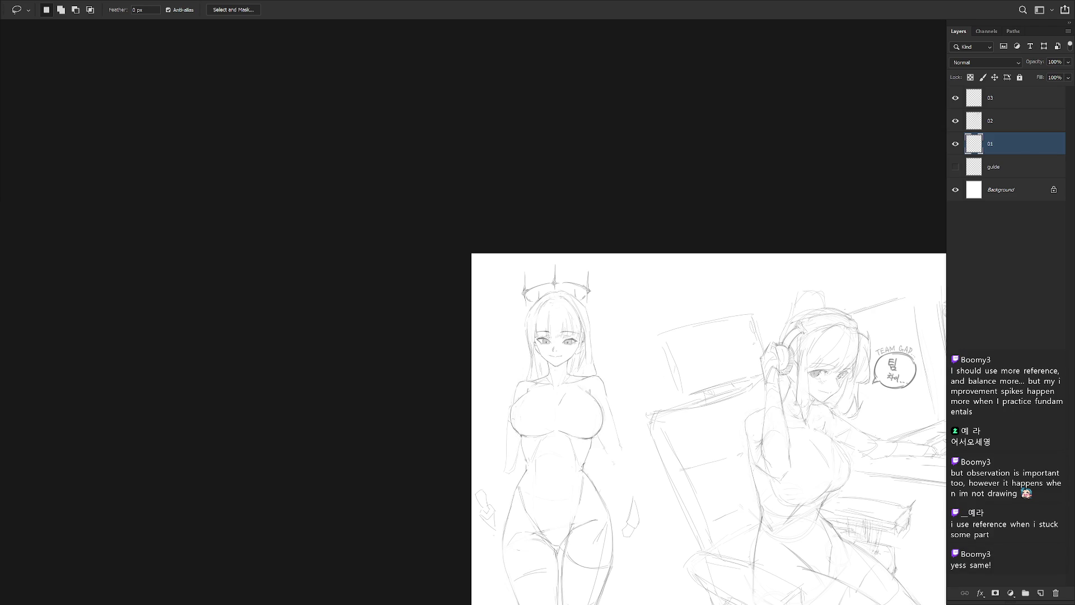
Add a line along the left side of the standing figure's torso
scroll(888, 261, "down", 3)
key("b")
scroll(605, 224, "up", 3)
scroll(605, 224, "up", 1)
left_click_drag(609, 364, 600, 203)
left_click_drag(622, 282, 622, 334)
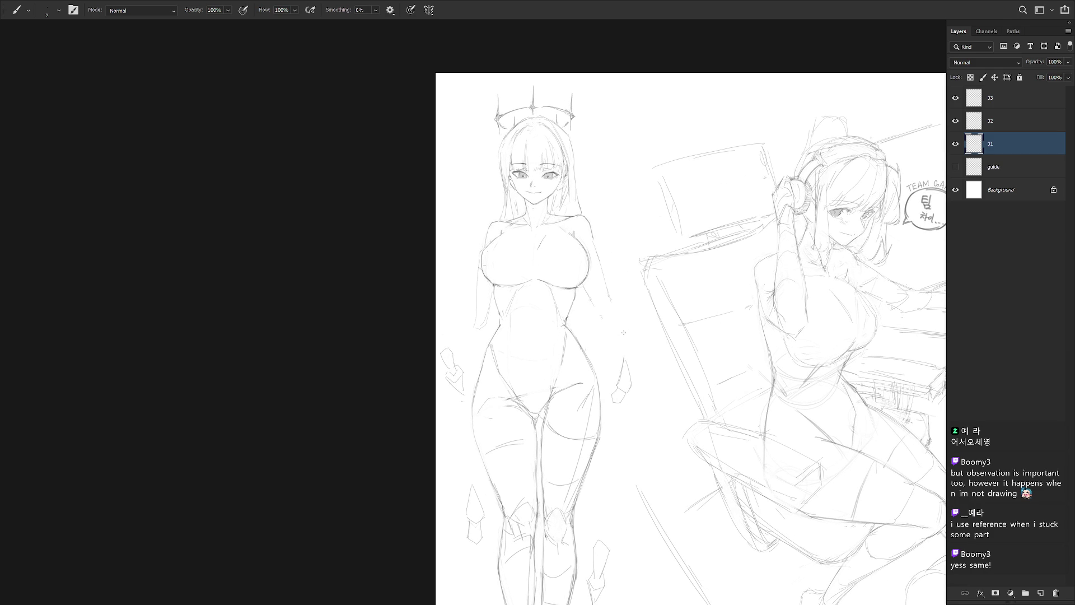
key("e")
key("b")
left_click_drag(488, 324, 491, 306)
On layer 03, lasso and delete the content near the seated girl's foot
left_click_drag(616, 444, 475, 408)
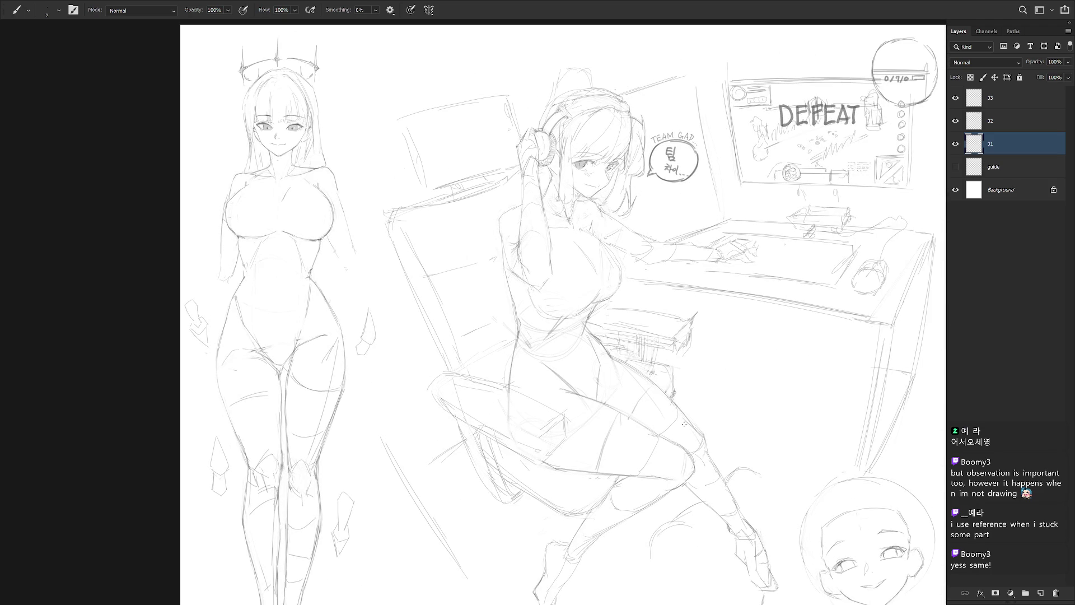
key("ctrl+minus")
left_click_drag(662, 419, 582, 463)
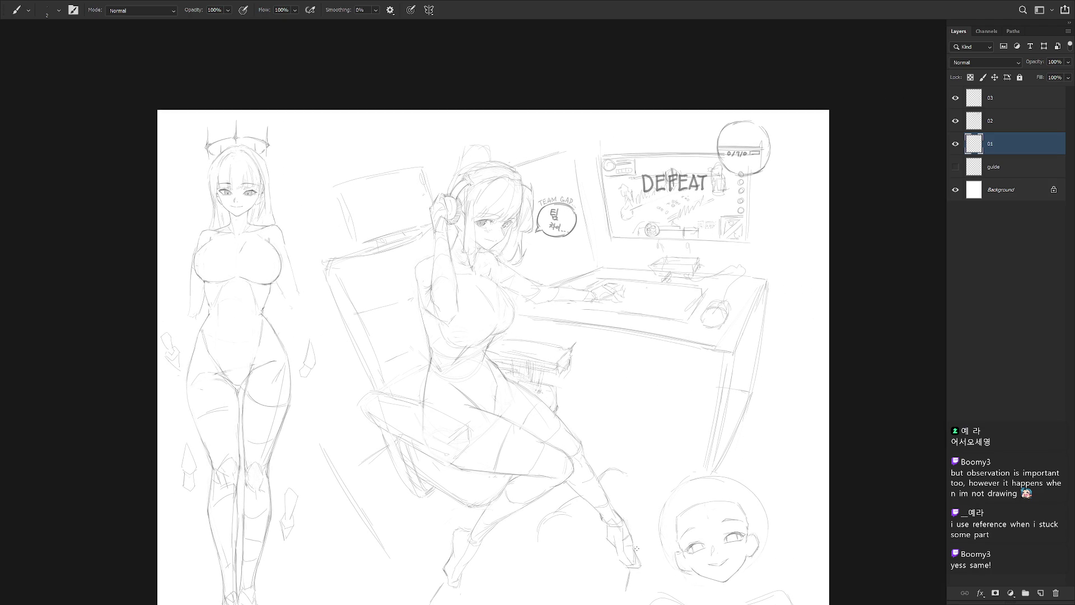
scroll(636, 549, "down", 5)
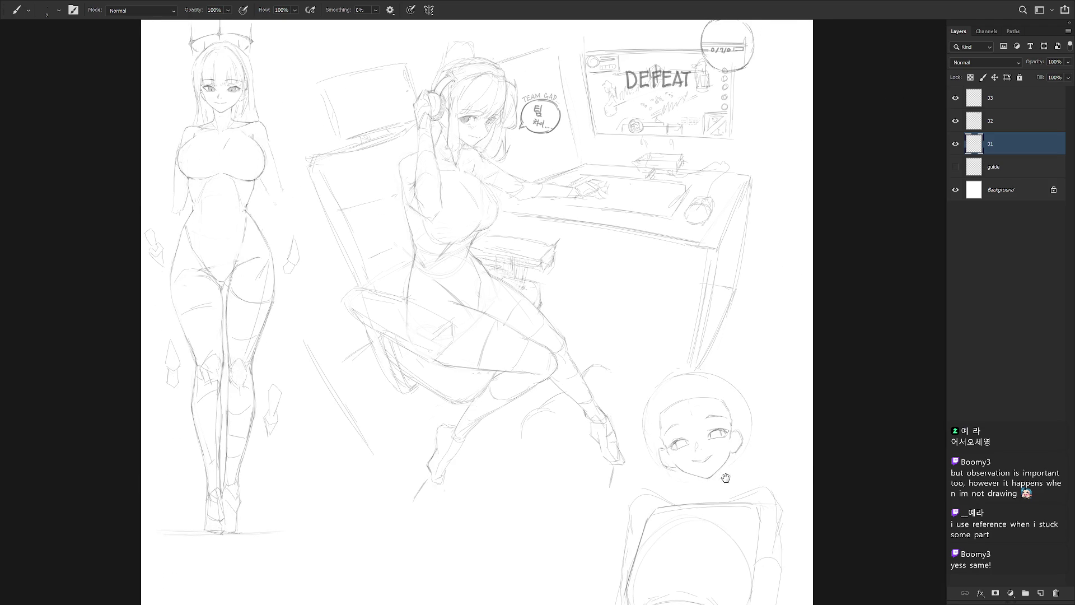
left_click(1010, 103)
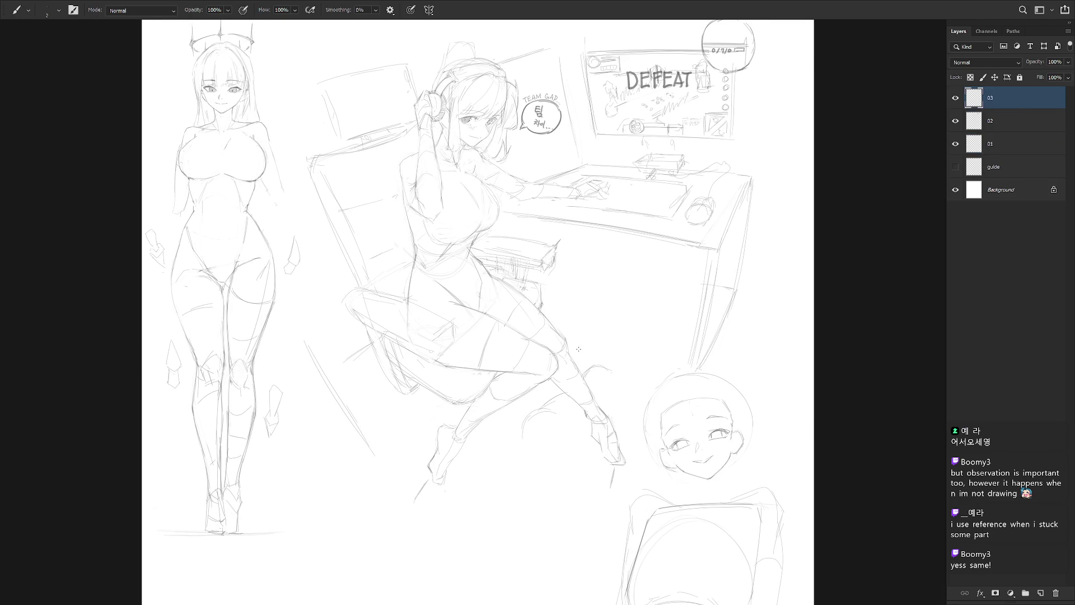
key("e")
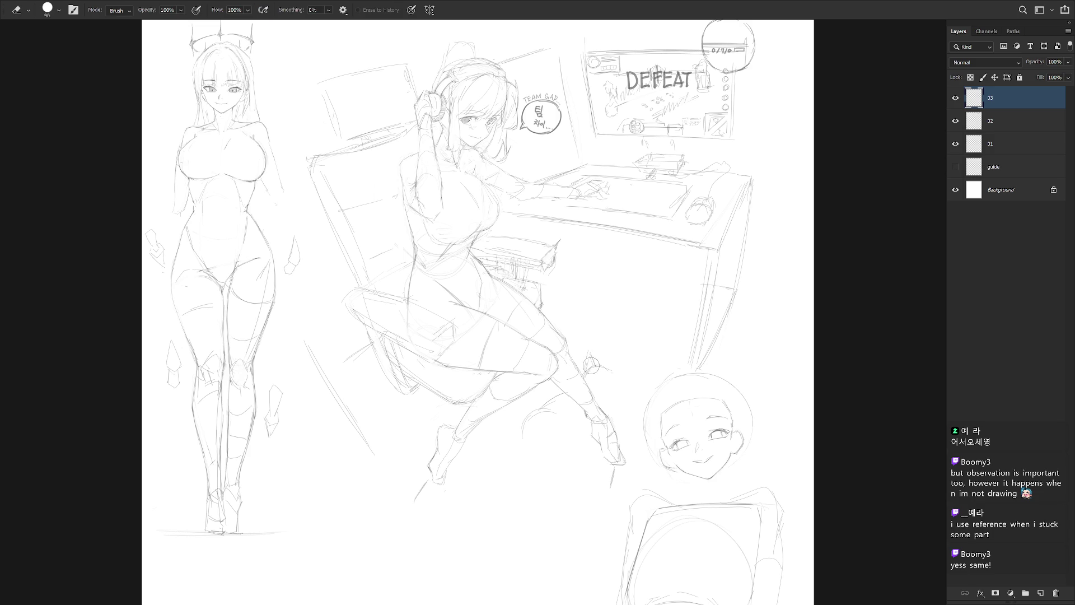
key("l")
left_click_drag(606, 376, 577, 367)
key("Delete")
key("ctrl+d")
key("b")
On layer 02, sketch curved strokes around the seated girl's knee, undoing the last one
left_click(1006, 122)
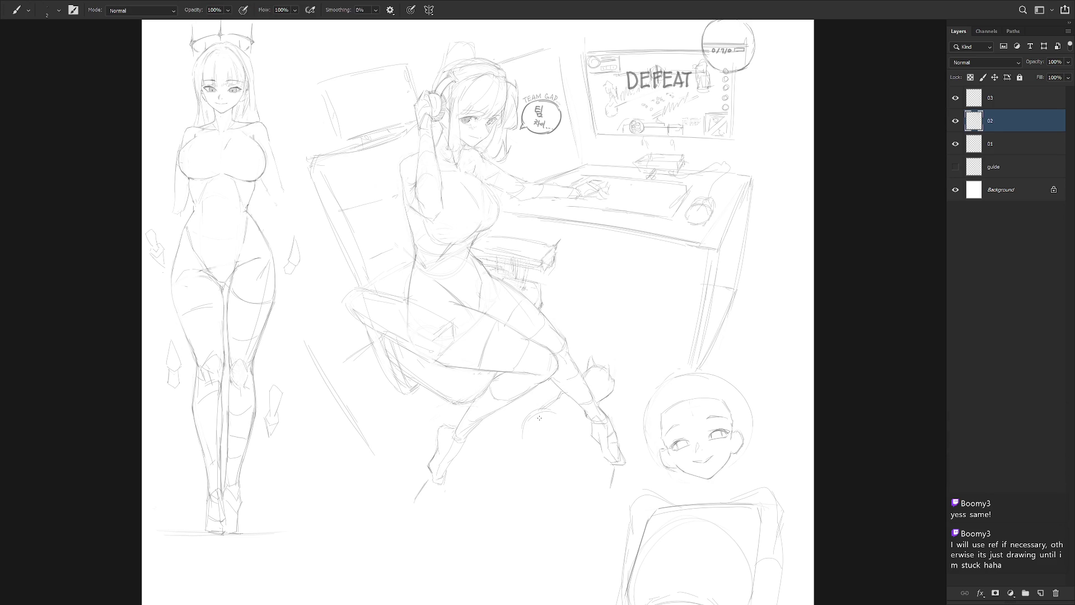
left_click_drag(527, 414, 518, 436)
mouse_move(557, 410)
left_mouse_down()
mouse_move(569, 442)
mouse_move(561, 437)
mouse_move(541, 471)
left_mouse_up()
mouse_move(522, 434)
left_mouse_down()
mouse_move(532, 454)
mouse_move(510, 453)
mouse_move(533, 445)
mouse_move(495, 443)
left_mouse_up()
key("ctrl+z")
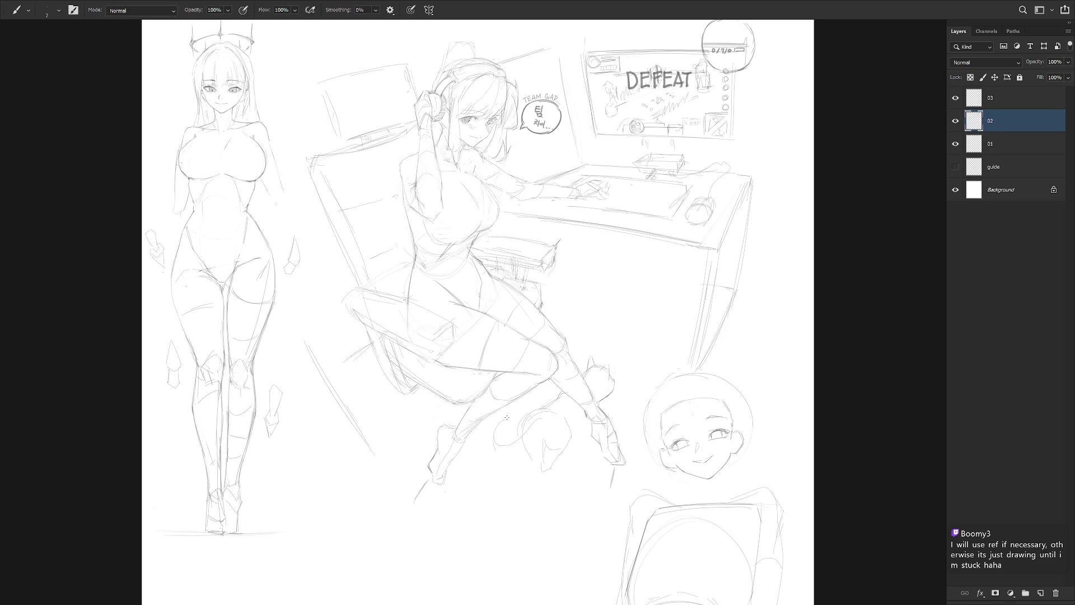
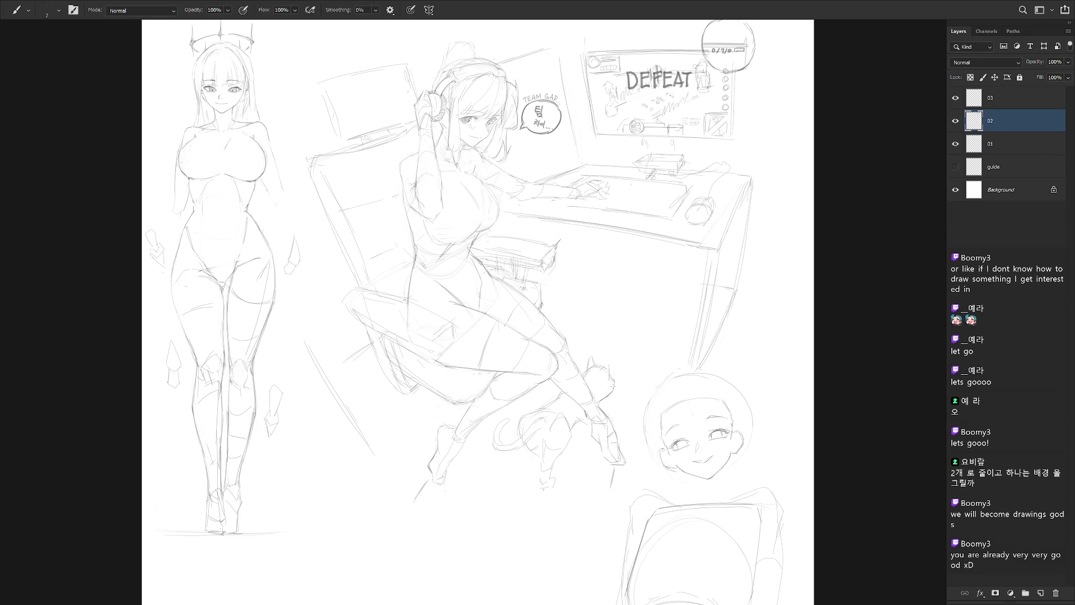
Darken the cat's paw under the gaming-chair girl with two short pencil strokes on layer 02
scroll(614, 386, "down", 3)
scroll(627, 414, "up", 4)
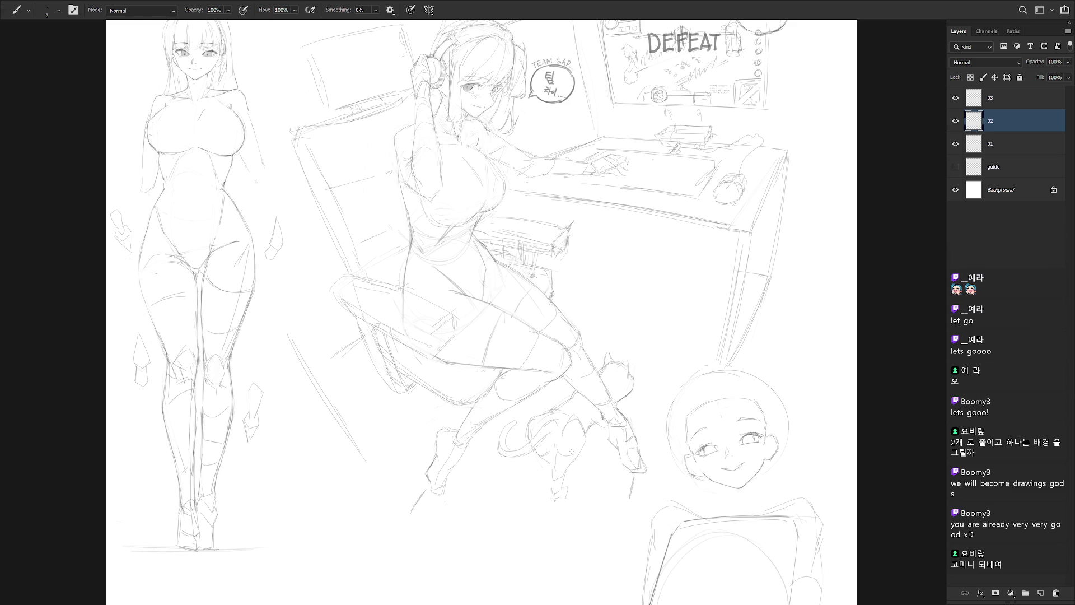
key("e")
key("b")
left_click_drag(550, 486, 554, 495)
left_click_drag(565, 487, 563, 498)
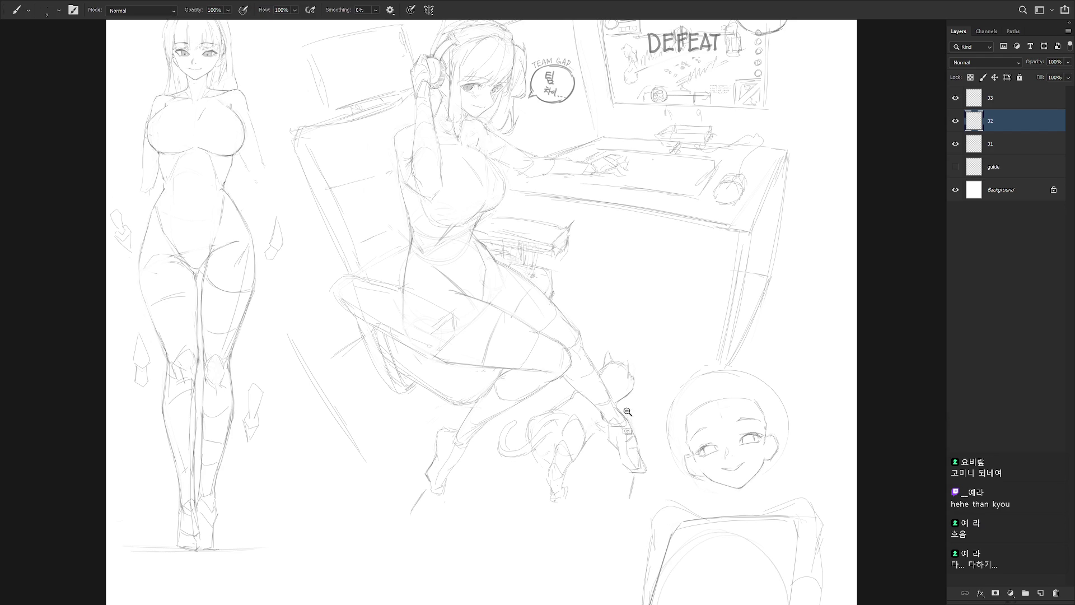
scroll(619, 420, "down", 5)
scroll(595, 461, "up", 3)
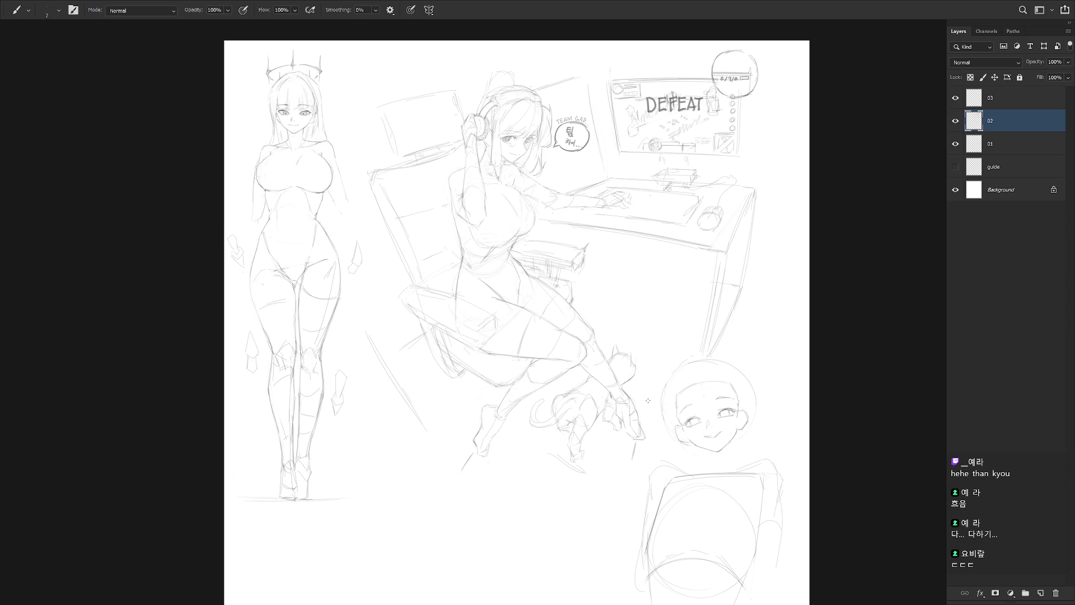
Lasso the cat's leg and rotate it slightly with Free Transform, then deselect
key("l")
mouse_move(569, 458)
left_mouse_down()
mouse_move(590, 448)
mouse_move(581, 416)
mouse_move(569, 461)
left_mouse_up()
key("ctrl+t")
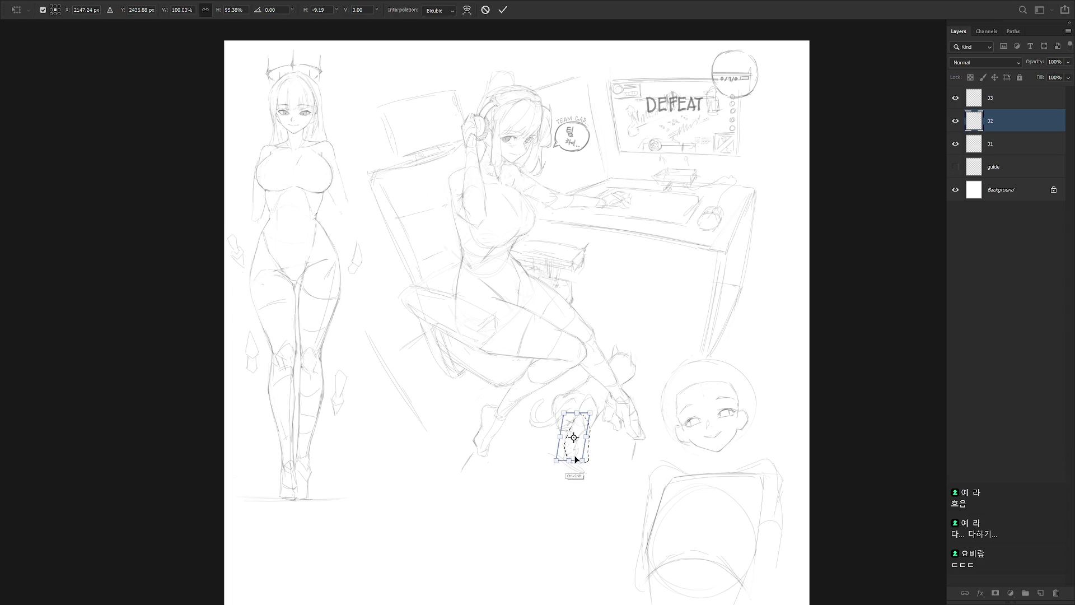
key("Return")
key("ctrl+d")
Add a few extra pencil strokes to the cat
key("b")
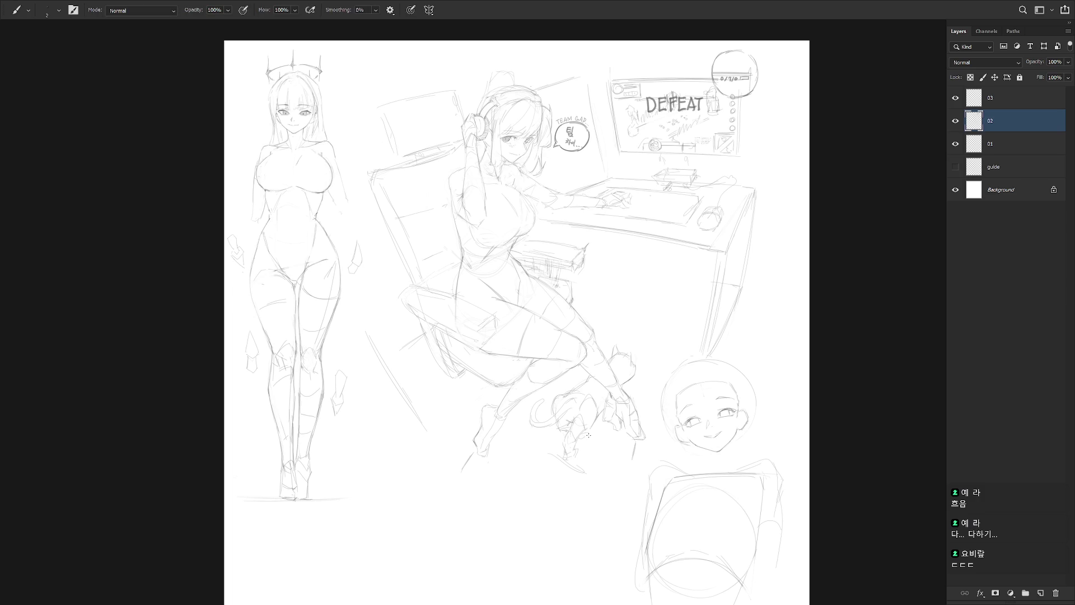
scroll(615, 401, "down", 2)
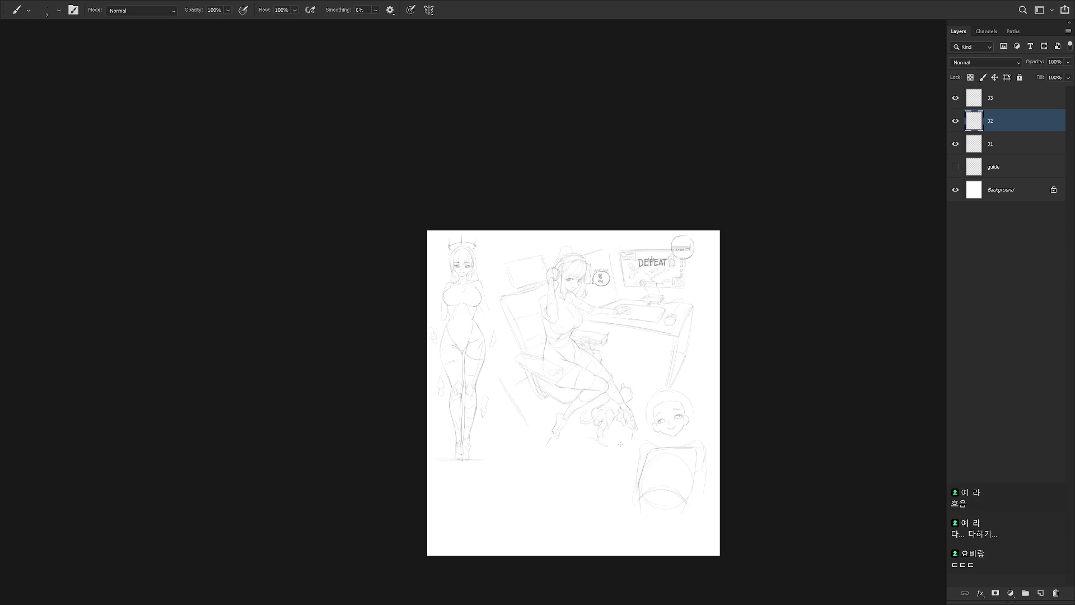
scroll(607, 420, "up", 2)
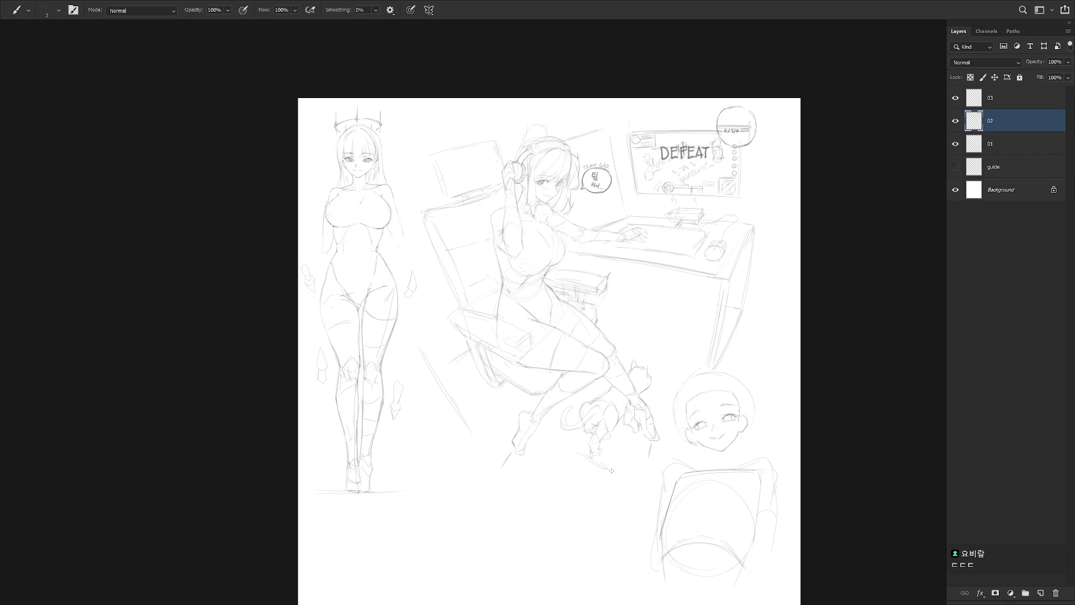
mouse_move(595, 405)
left_mouse_down()
mouse_move(593, 427)
mouse_move(597, 414)
mouse_move(572, 406)
mouse_move(563, 434)
left_mouse_up()
key("e")
key("b")
Draw two small hatched circles at the left and right ends of the desk
scroll(653, 444, "down", 2)
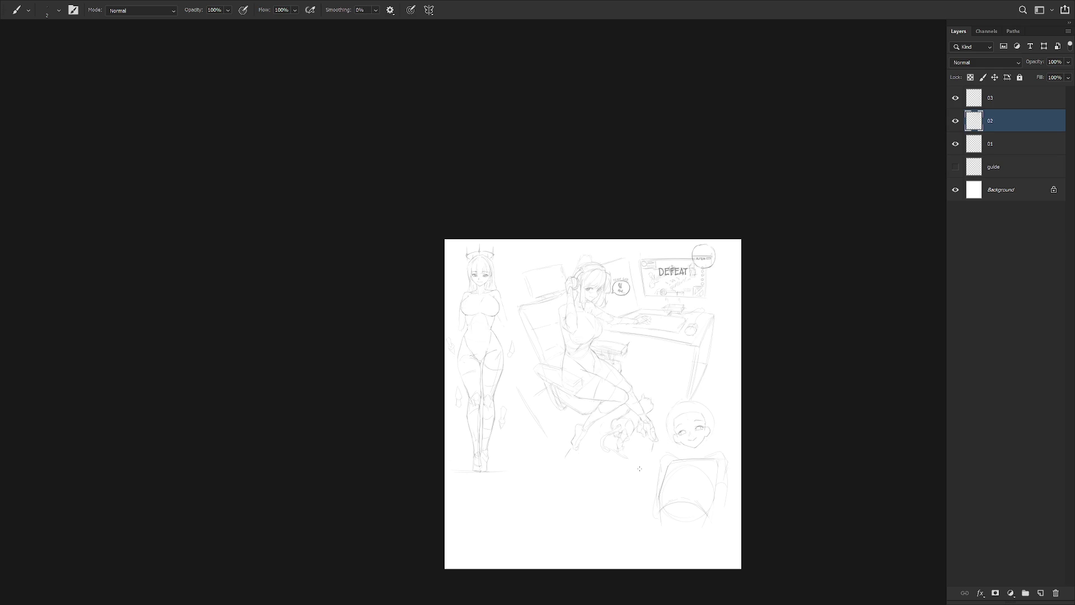
scroll(694, 293, "up", 3)
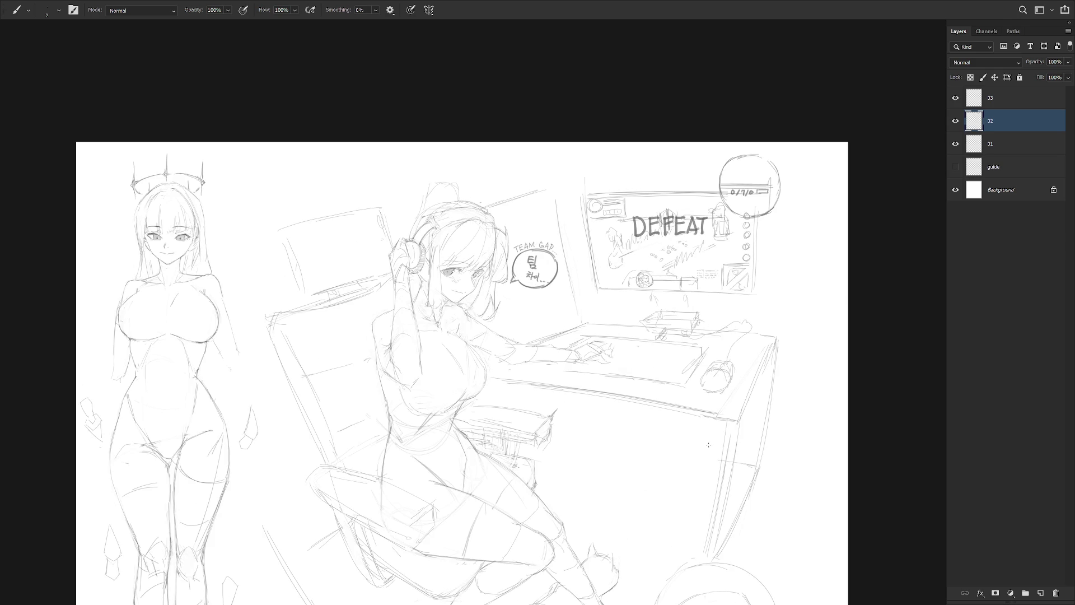
scroll(706, 444, "down", 2)
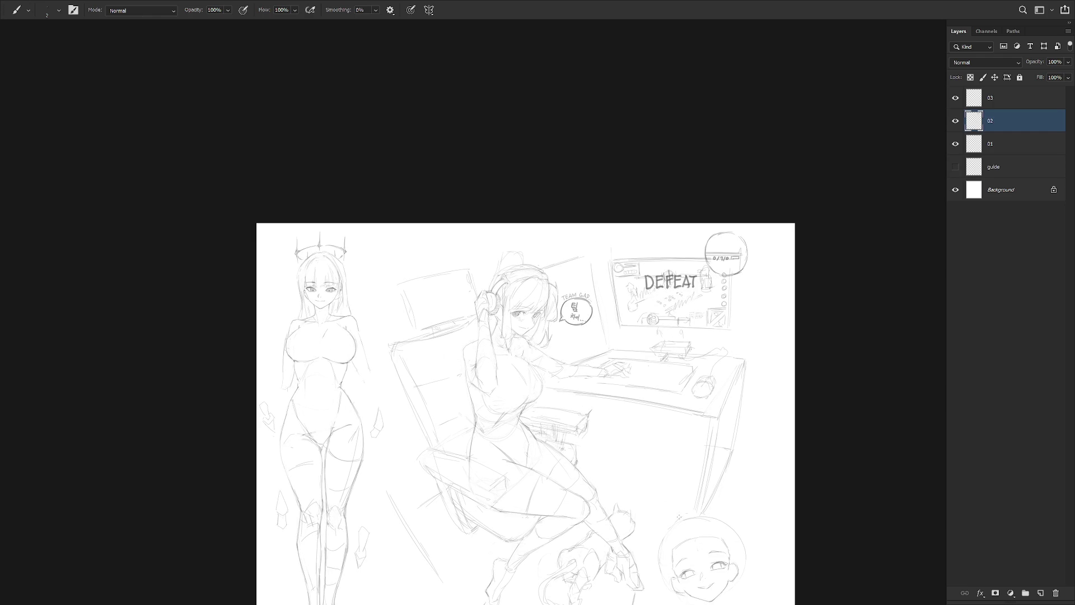
left_click_drag(603, 339, 604, 340)
mouse_move(732, 341)
left_mouse_down()
mouse_move(739, 361)
mouse_move(731, 338)
left_mouse_up()
Rotate the canvas view about 45 degrees, reset it upright, zoom out, and select layer 03
left_click_drag(718, 355, 580, 430)
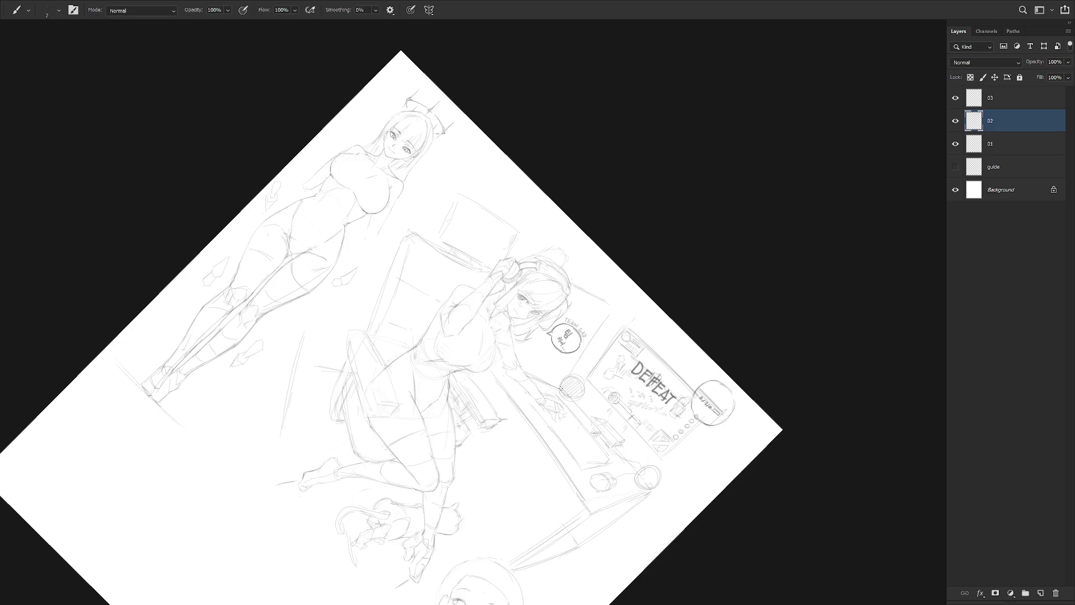
key("Escape")
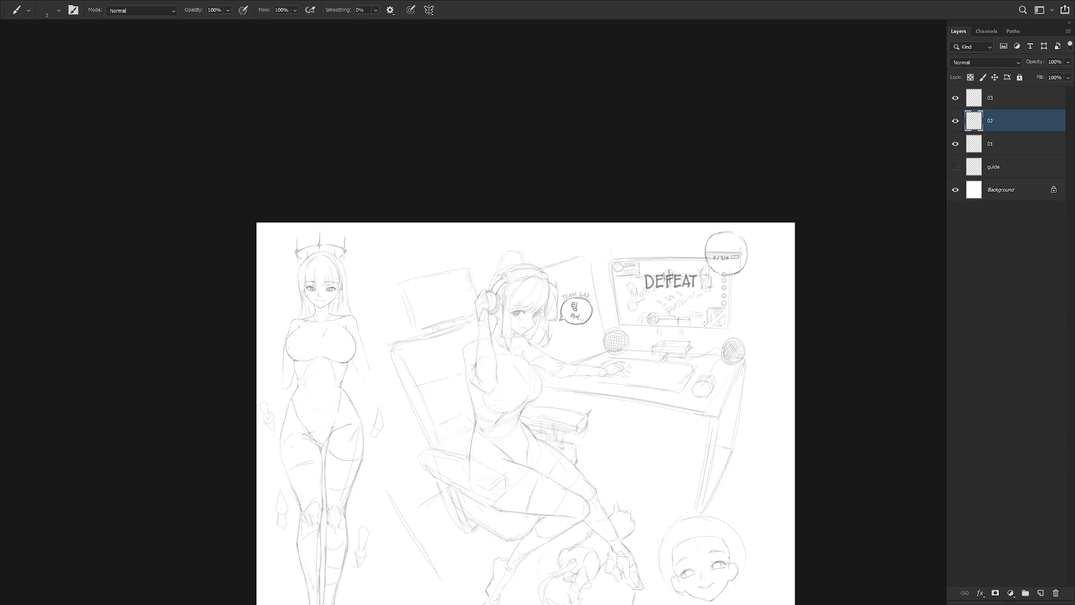
mouse_move(742, 373)
left_mouse_down()
mouse_move(675, 345)
mouse_move(687, 382)
left_mouse_up()
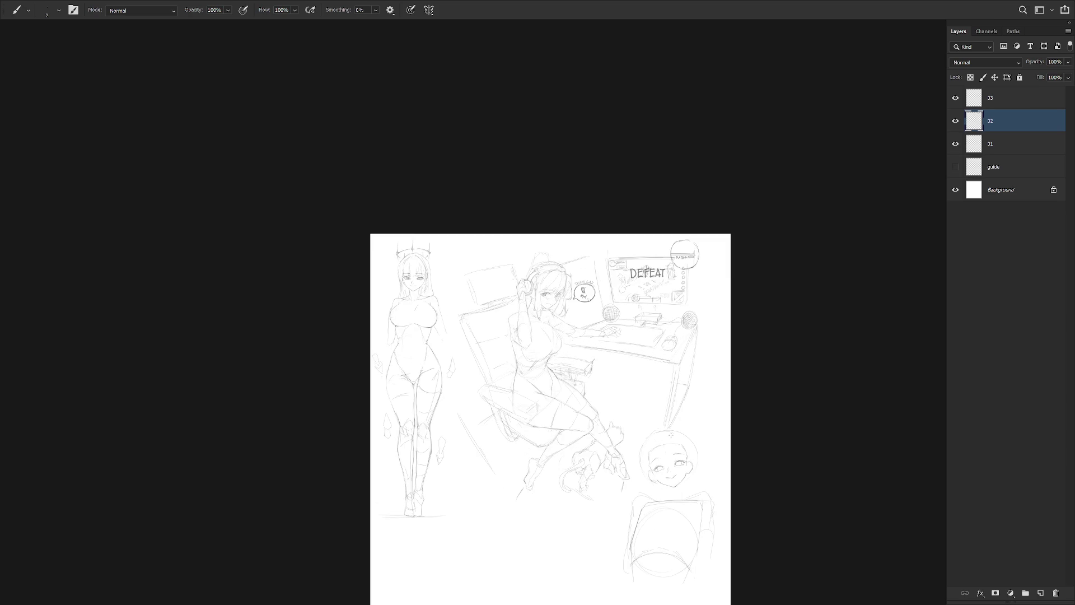
left_click(1010, 105)
Zoom in on the smiling girl's face, undo the star highlight, and add a cross mark to the pupil
mouse_move(707, 450)
left_mouse_down()
mouse_move(666, 359)
mouse_move(684, 340)
left_mouse_up()
left_click_drag(644, 383, 671, 383)
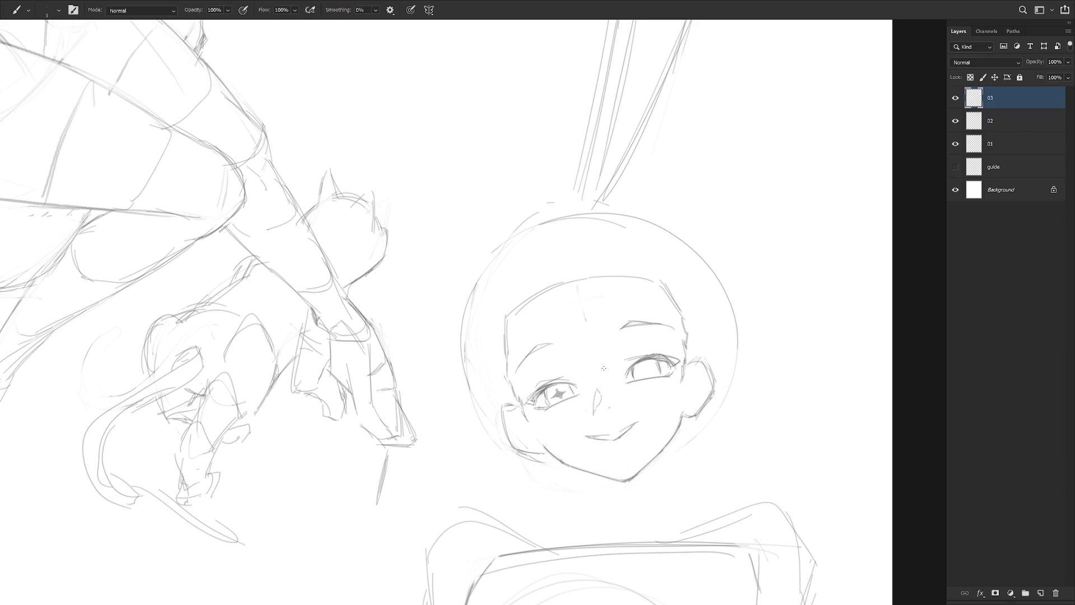
key("ctrl+z")
left_click_drag(642, 370, 648, 371)
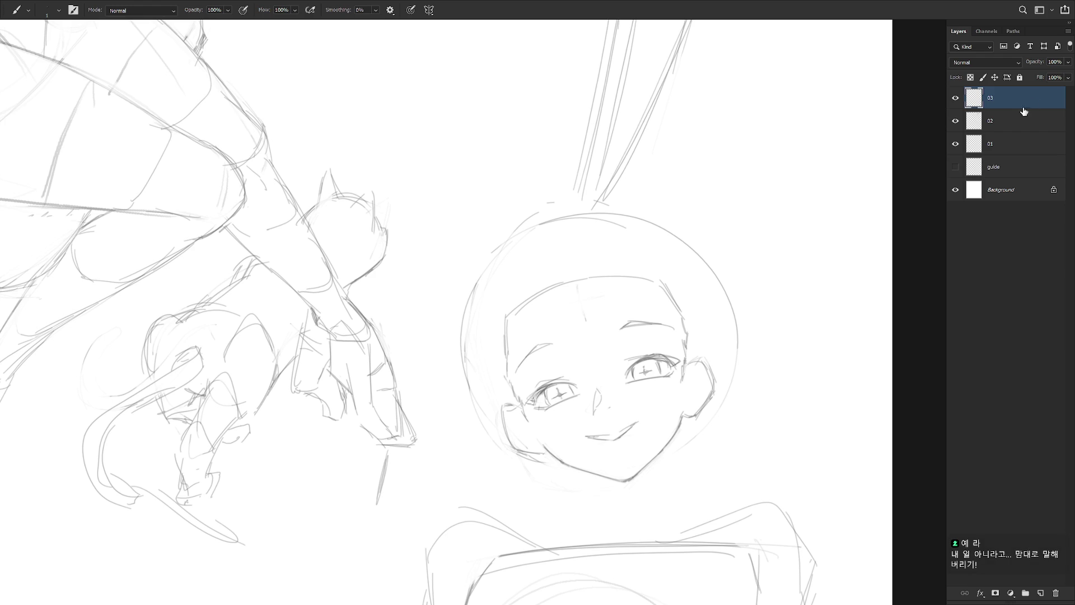
Sketch both sides of the girl's neck and her shoulder lines
scroll(638, 344, "down", 2)
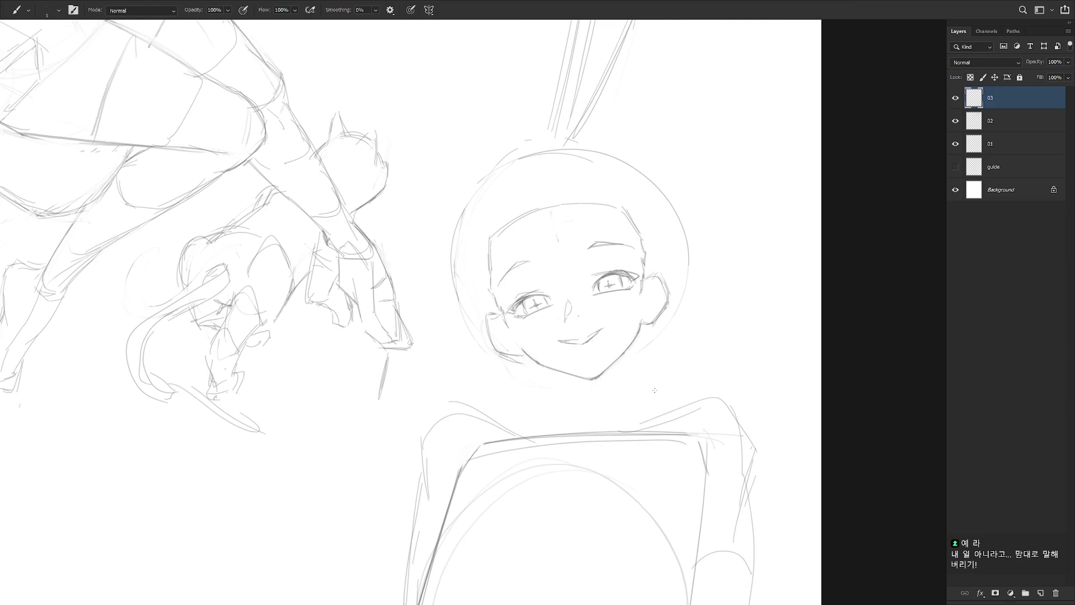
left_click_drag(612, 419, 628, 368)
left_click_drag(550, 373, 575, 415)
key("ctrl+z")
mouse_move(550, 369)
left_mouse_down()
mouse_move(577, 414)
mouse_move(557, 432)
mouse_move(557, 423)
left_mouse_up()
mouse_move(628, 380)
left_mouse_down()
mouse_move(636, 419)
mouse_move(681, 415)
mouse_move(672, 413)
left_mouse_up()
left_click_drag(559, 412, 515, 432)
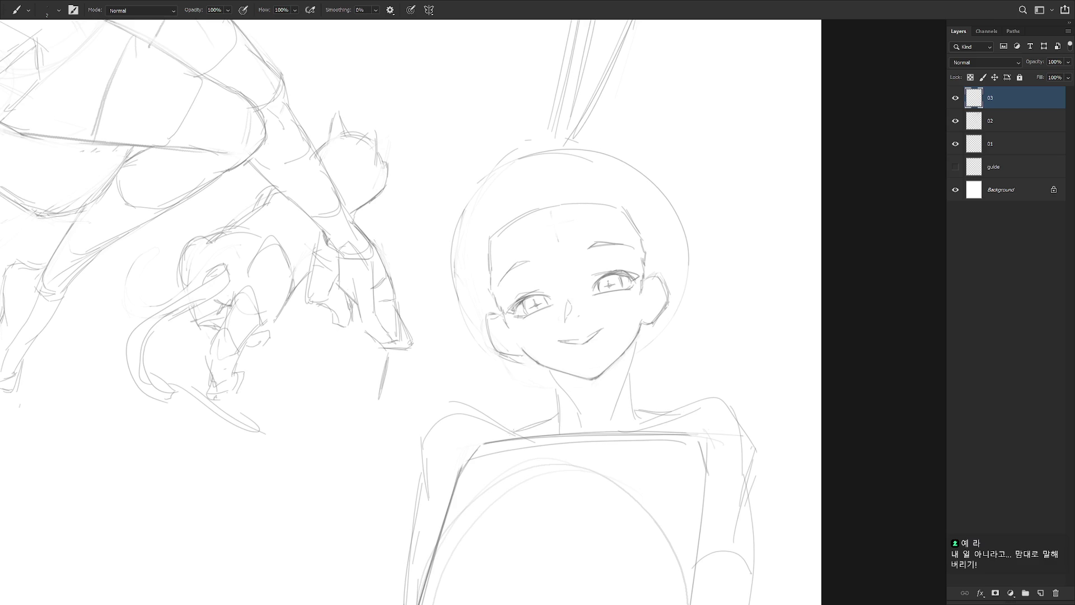
scroll(717, 463, "down", 2)
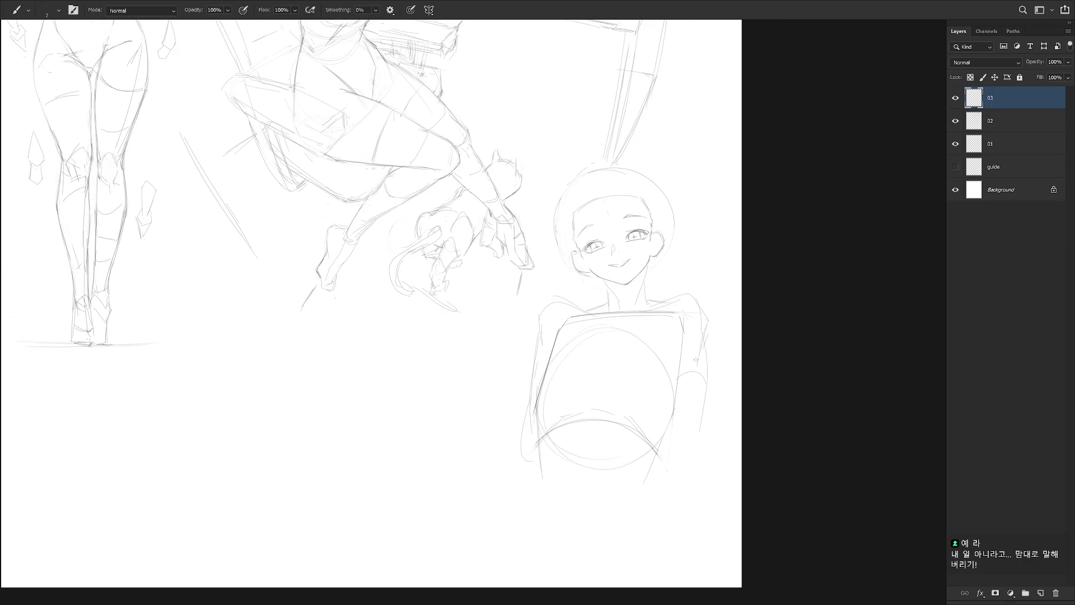
left_click_drag(690, 374, 682, 385)
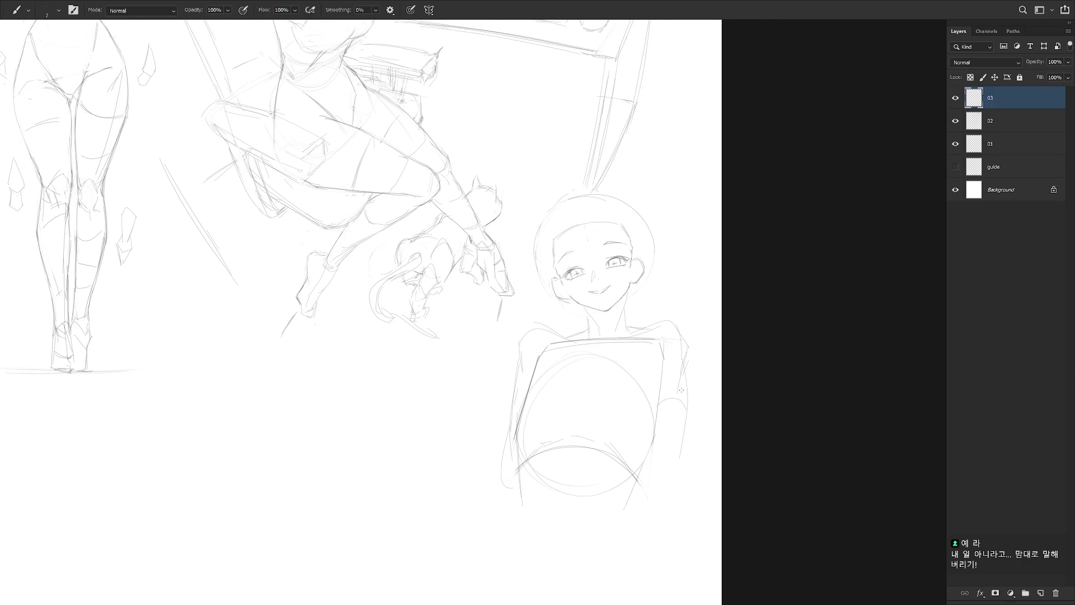
scroll(616, 269, "up", 2)
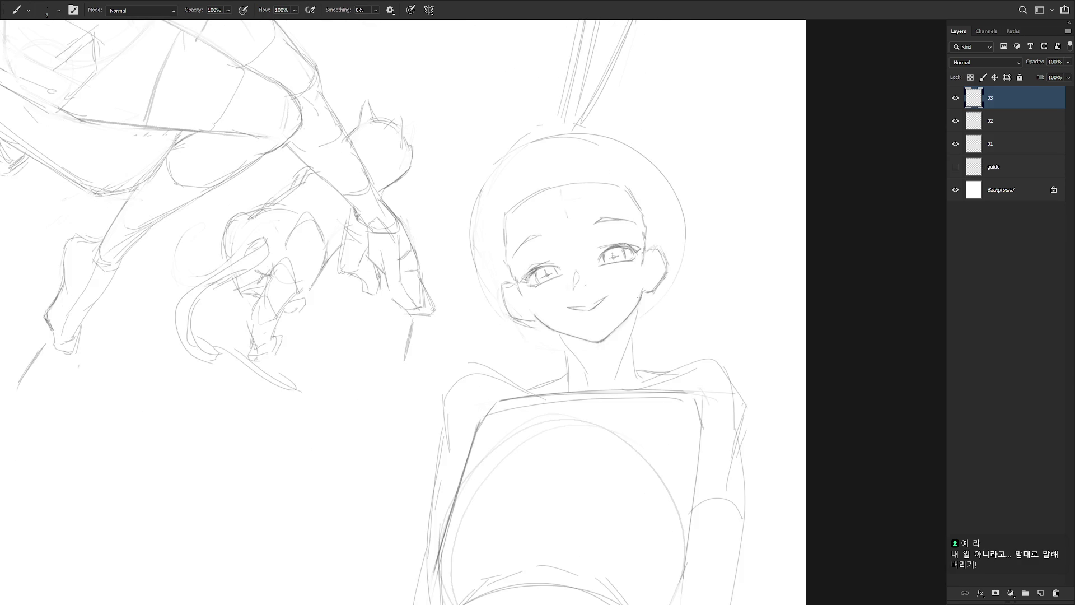
Redraw the neck lines from jaw to shoulder, erasing the unwanted parts
left_click(635, 319, "alt")
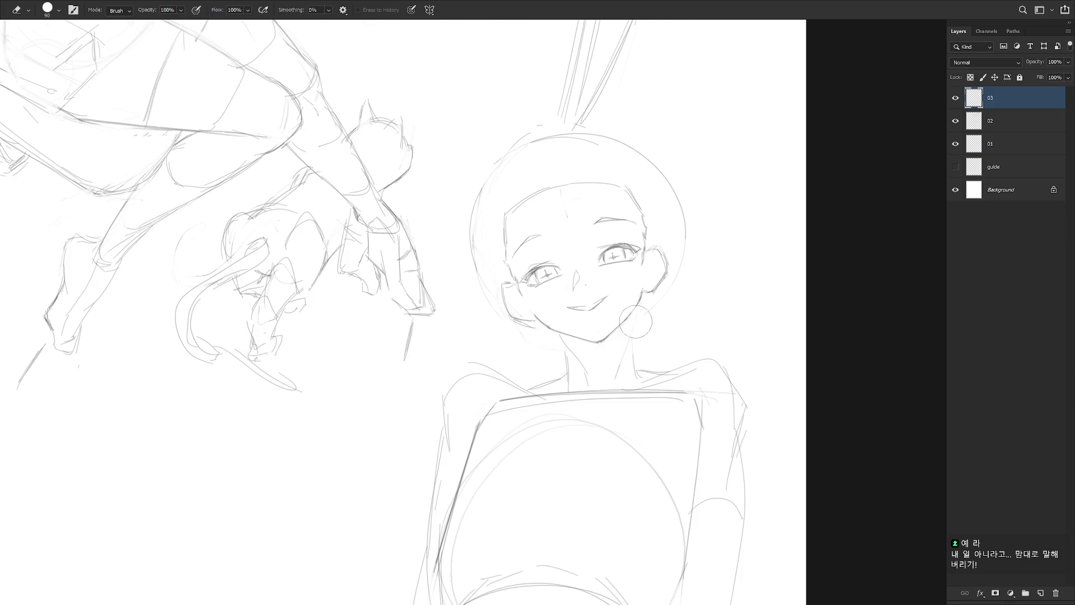
left_click_drag(617, 367, 603, 397)
key("ctrl+z")
left_click_drag(622, 330, 605, 389)
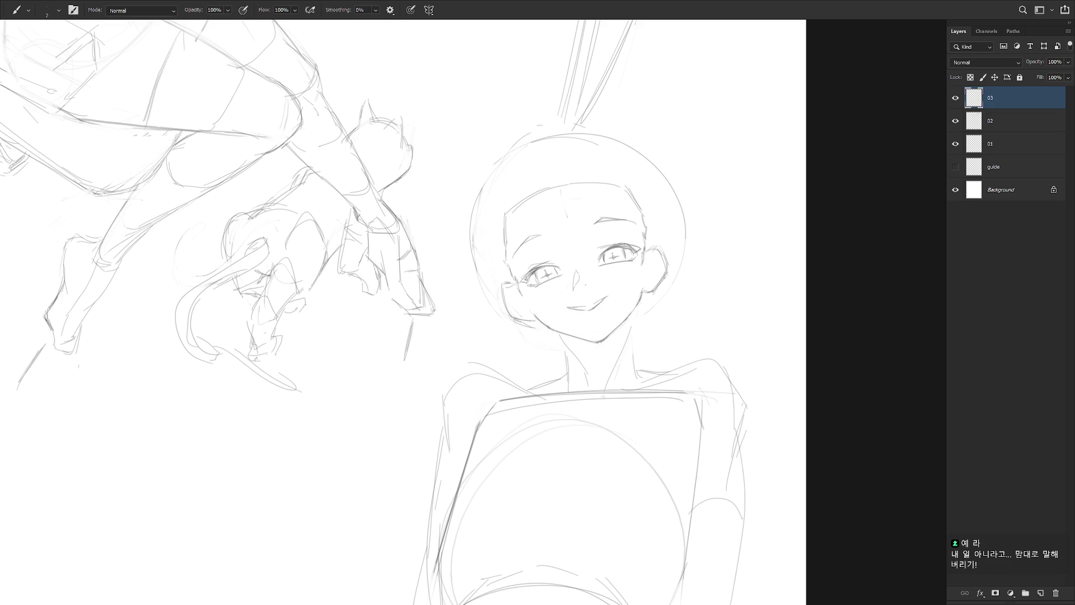
left_click_drag(632, 317, 635, 369)
key("e")
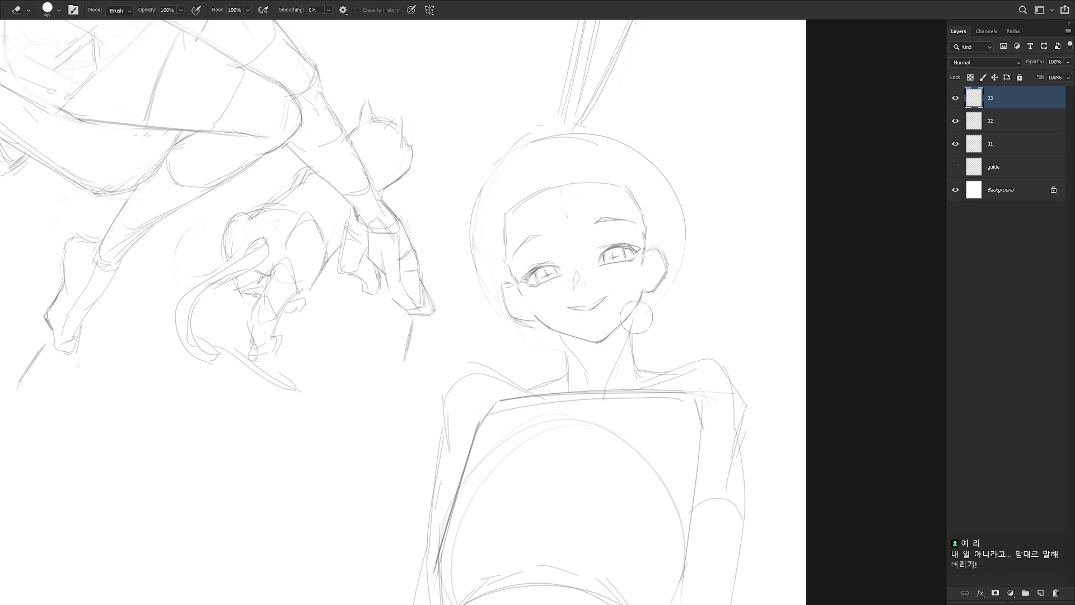
key("b")
key("e")
mouse_move(583, 328)
left_mouse_down()
mouse_move(560, 353)
mouse_move(583, 365)
left_mouse_up()
key("b")
key("e")
key("b")
key("e")
key("b")
Sketch the right arm line and the left and right sides of the torso
scroll(640, 347, "down", 3)
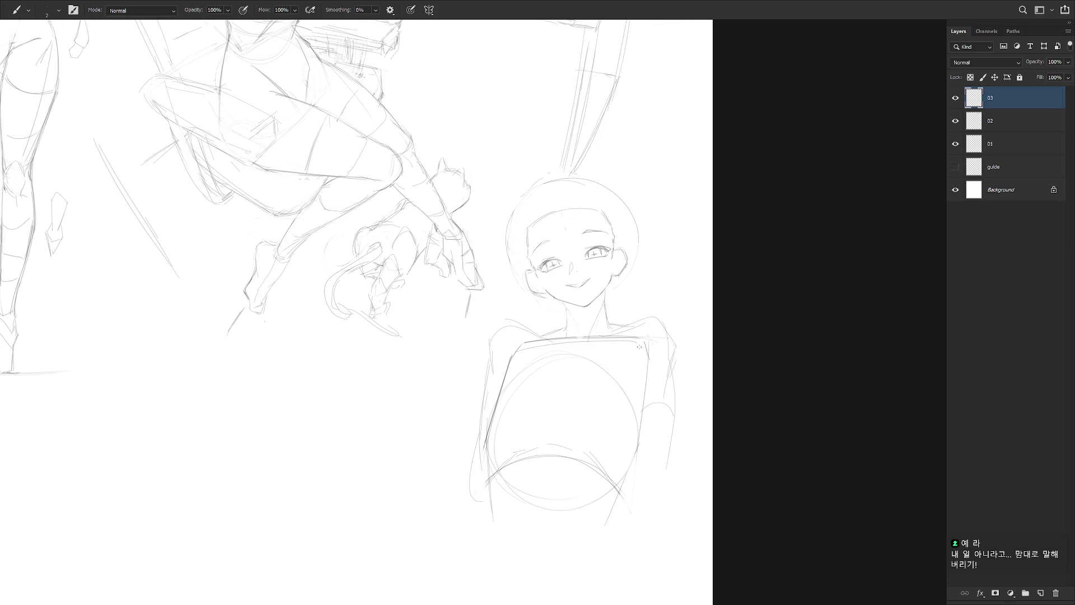
mouse_move(620, 502)
left_mouse_down()
mouse_move(606, 526)
mouse_move(625, 554)
left_mouse_up()
left_click_drag(494, 513, 498, 583)
scroll(586, 524, "down", 2)
left_click_drag(499, 483, 480, 532)
key("ctrl+z")
left_click_drag(499, 481, 476, 558)
left_click_drag(628, 475, 655, 555)
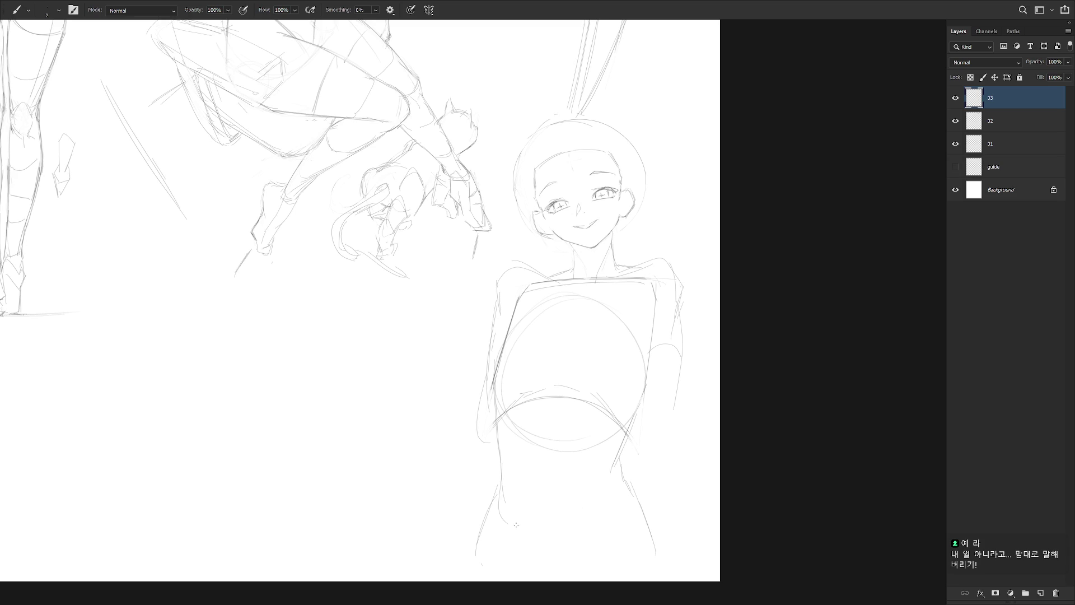
Rework the torso's lower-left edge and draw an arching line across the lower torso
left_click_drag(523, 424, 505, 474)
left_click_drag(518, 427, 511, 468)
key("ctrl+z")
left_click_drag(526, 408, 505, 474)
mouse_move(530, 408)
left_mouse_down()
mouse_move(554, 391)
mouse_move(590, 415)
mouse_move(591, 481)
left_mouse_up()
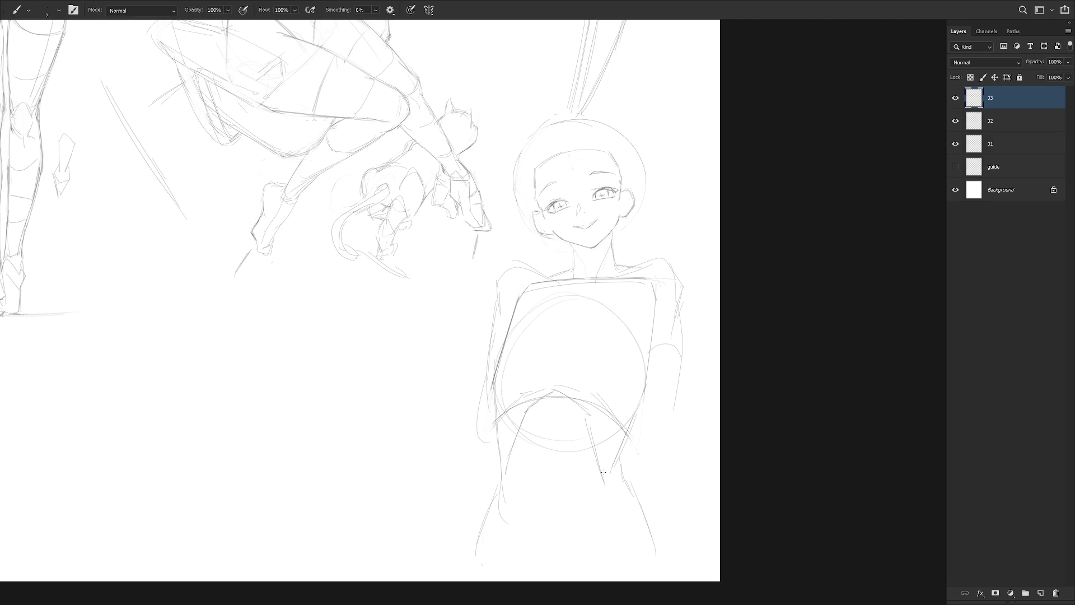
key("ctrl+z")
key("ctrl+z")
key("ctrl+z")
key("ctrl+z")
key("ctrl+z")
left_click_drag(531, 391, 509, 448)
mouse_move(530, 398)
left_mouse_down()
mouse_move(557, 384)
mouse_move(591, 403)
mouse_move(601, 454)
mouse_move(638, 406)
left_mouse_up()
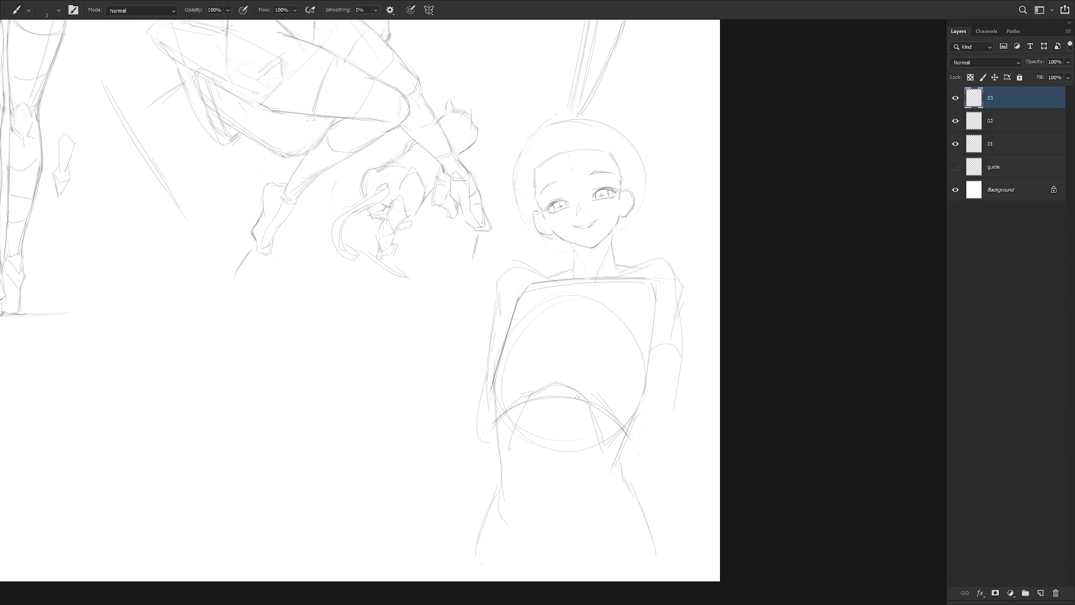
mouse_move(503, 399)
left_mouse_down()
mouse_move(493, 451)
mouse_move(504, 446)
mouse_move(504, 472)
left_mouse_up()
mouse_move(499, 388)
left_mouse_down()
mouse_move(499, 471)
mouse_move(510, 480)
mouse_move(499, 415)
mouse_move(508, 476)
left_mouse_up()
key("ctrl+z")
key("ctrl+z")
left_click_drag(493, 420, 517, 487)
left_click_drag(503, 336, 497, 402)
Draw hair strands on the left and right sides of the girl's face
scroll(525, 384, "down", 10)
scroll(614, 286, "up", 8)
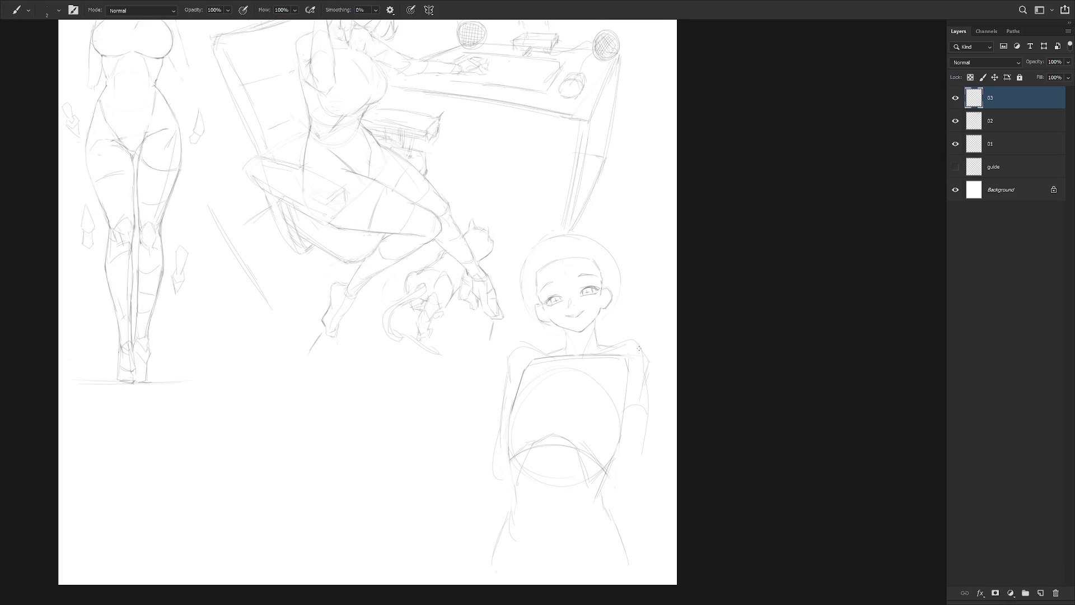
scroll(639, 337, "down", 2)
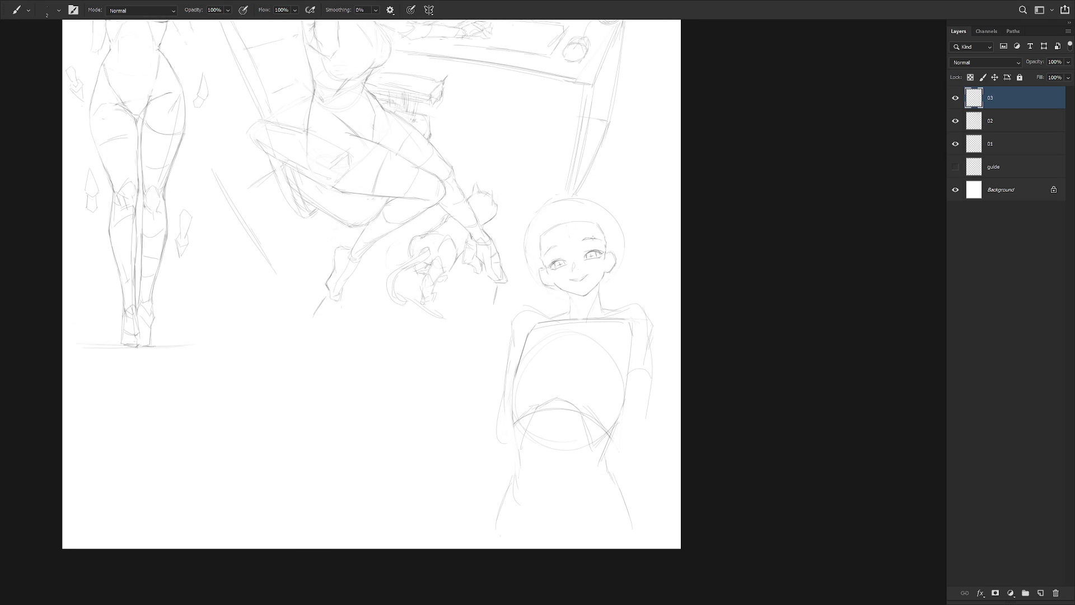
left_click_drag(527, 261, 522, 305)
left_click_drag(623, 258, 626, 290)
scroll(583, 238, "up", 5)
Darken the right eye's star sparkle and add a short iris stroke, undoing a stray line
key("e")
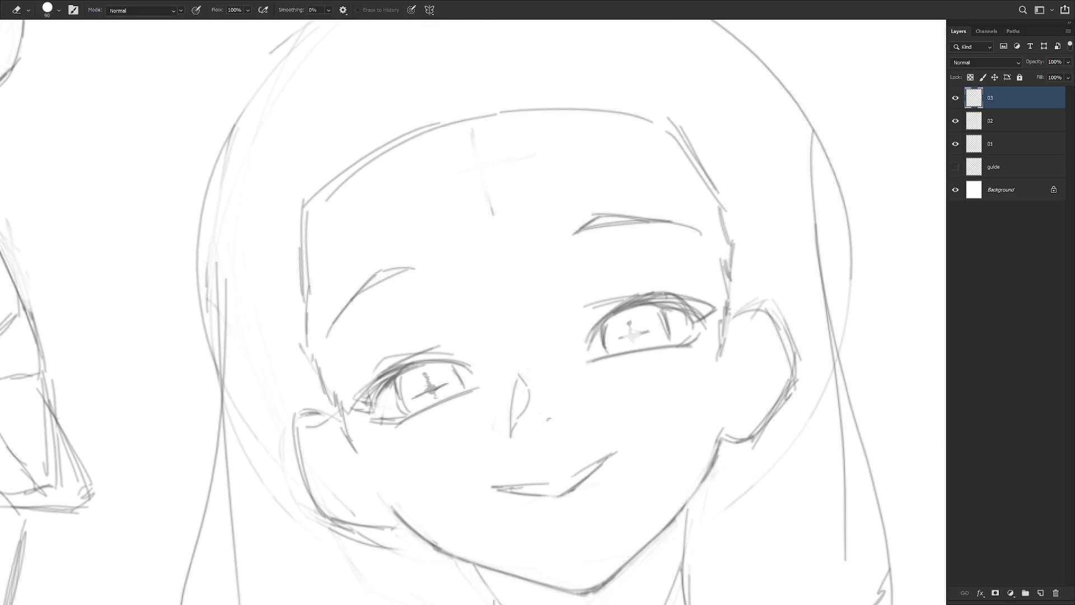
key("b")
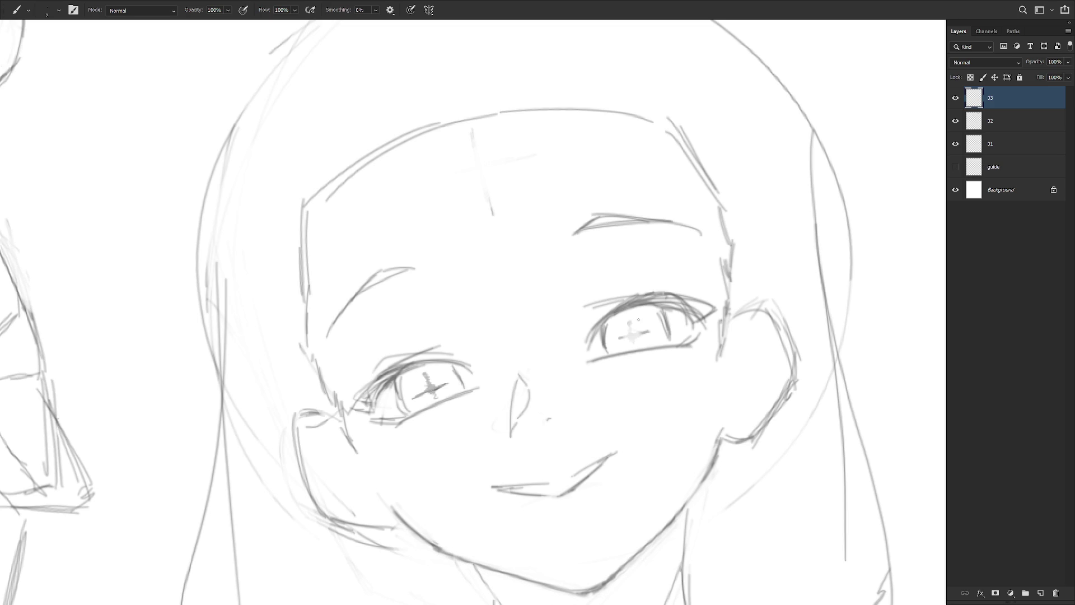
mouse_move(627, 315)
left_mouse_down()
mouse_move(625, 336)
mouse_move(651, 332)
mouse_move(633, 349)
left_mouse_up()
scroll(709, 361, "down", 3)
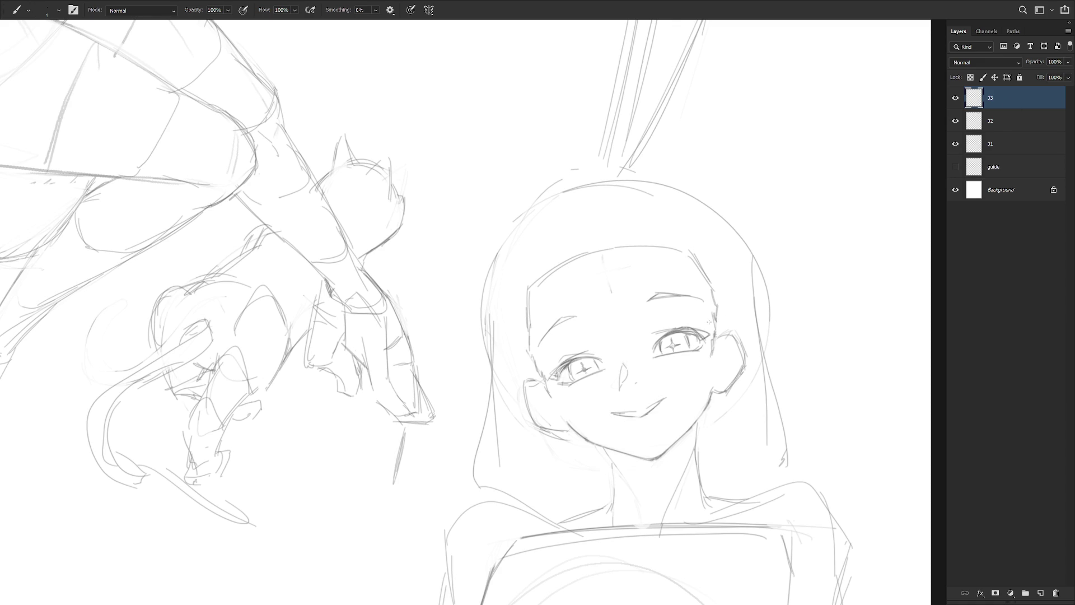
scroll(726, 312, "up", 1)
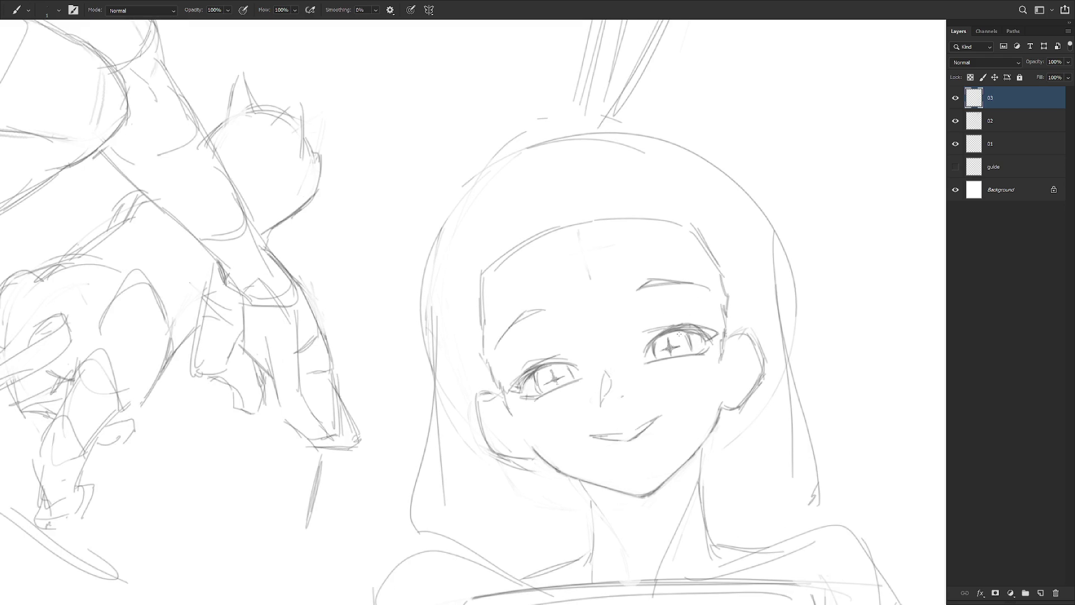
mouse_move(668, 347)
left_mouse_down()
mouse_move(659, 351)
mouse_move(680, 349)
left_mouse_up()
key("e")
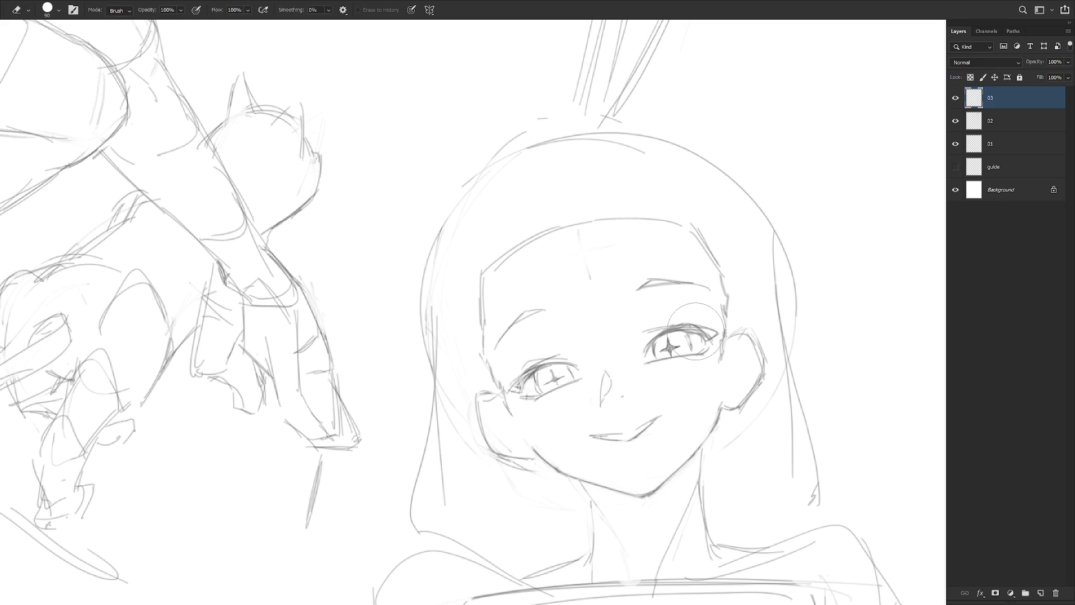
key("b")
left_click_drag(672, 342, 696, 340)
key("ctrl+z")
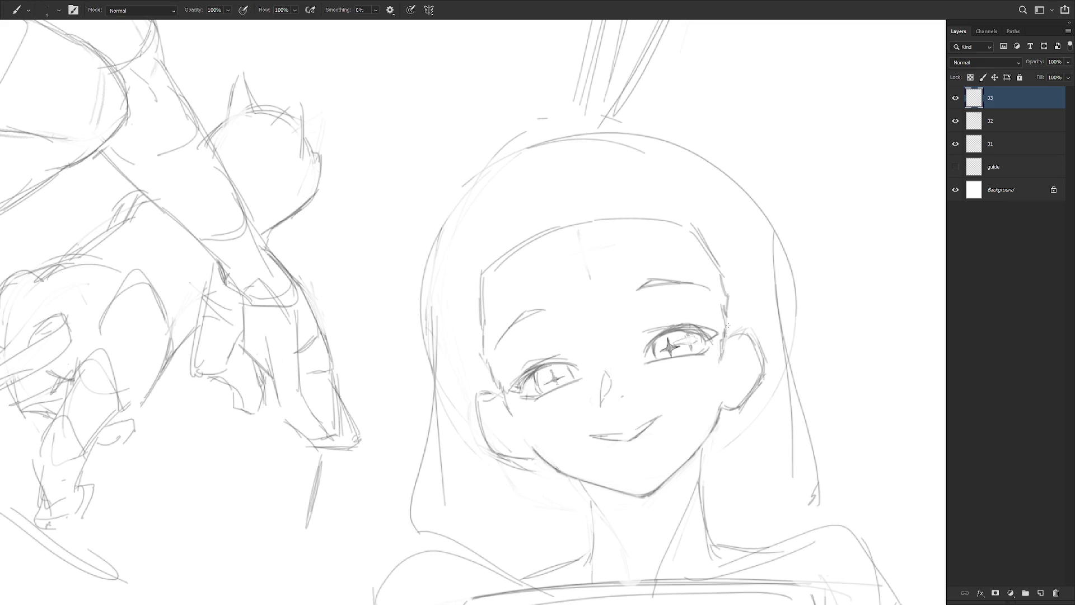
scroll(727, 326, "down", 4)
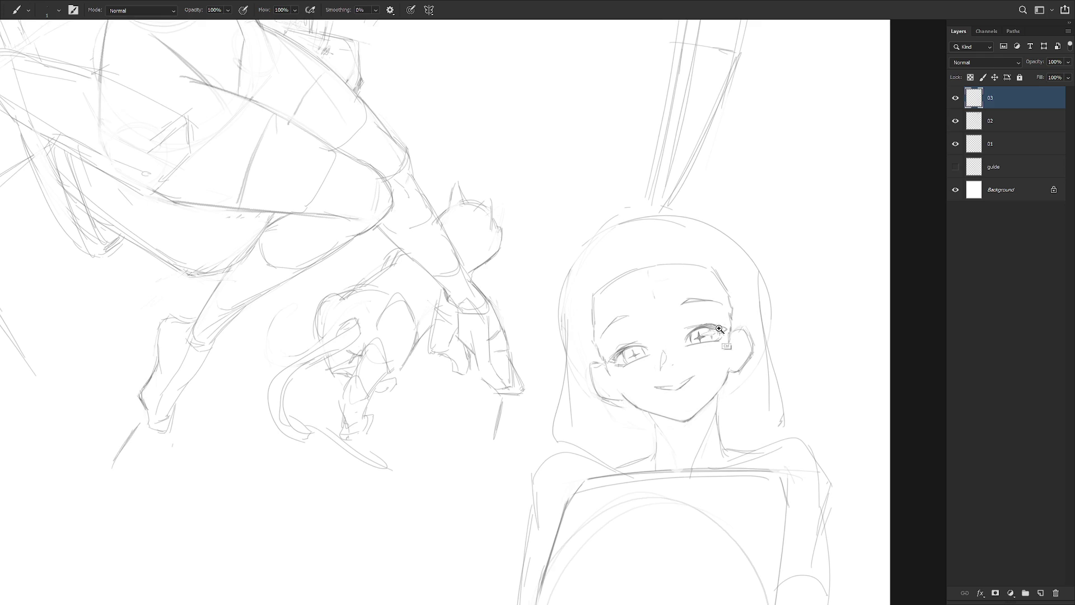
scroll(739, 327, "up", 2)
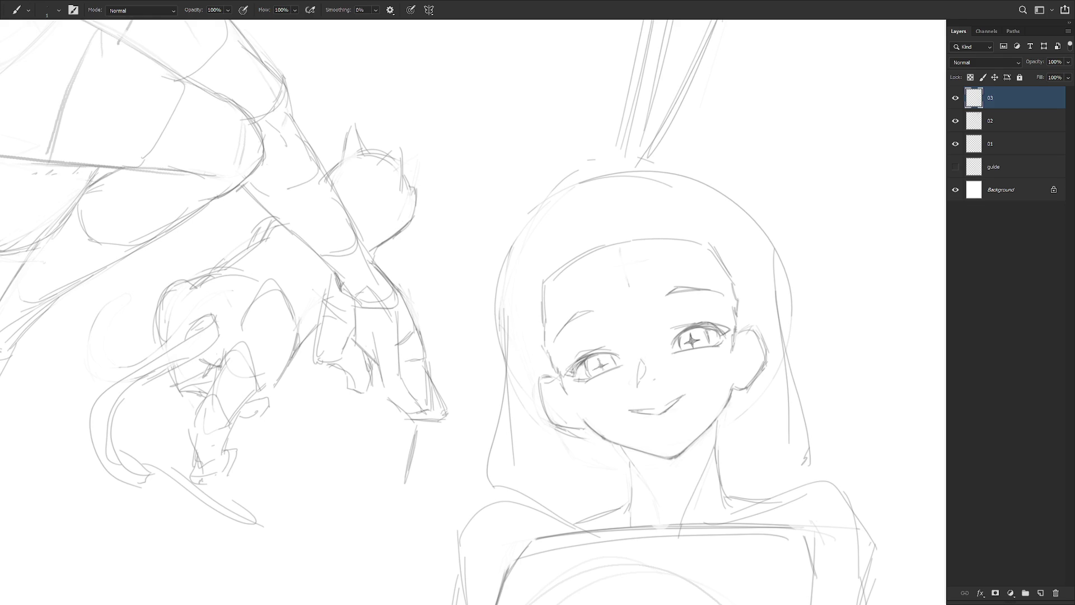
Lasso and delete the star highlights from both eyes
key("l")
mouse_move(704, 350)
left_mouse_down()
mouse_move(700, 334)
mouse_move(684, 342)
mouse_move(695, 352)
left_mouse_up()
key("Delete")
mouse_move(613, 374)
left_mouse_down()
mouse_move(597, 376)
mouse_move(603, 359)
left_mouse_up()
key("Delete")
key("ctrl+d")
Draw tiny highlight marks in both irises and darken the left eye's inner edge
key("b")
scroll(717, 345, "up", 1)
scroll(684, 361, "up", 1)
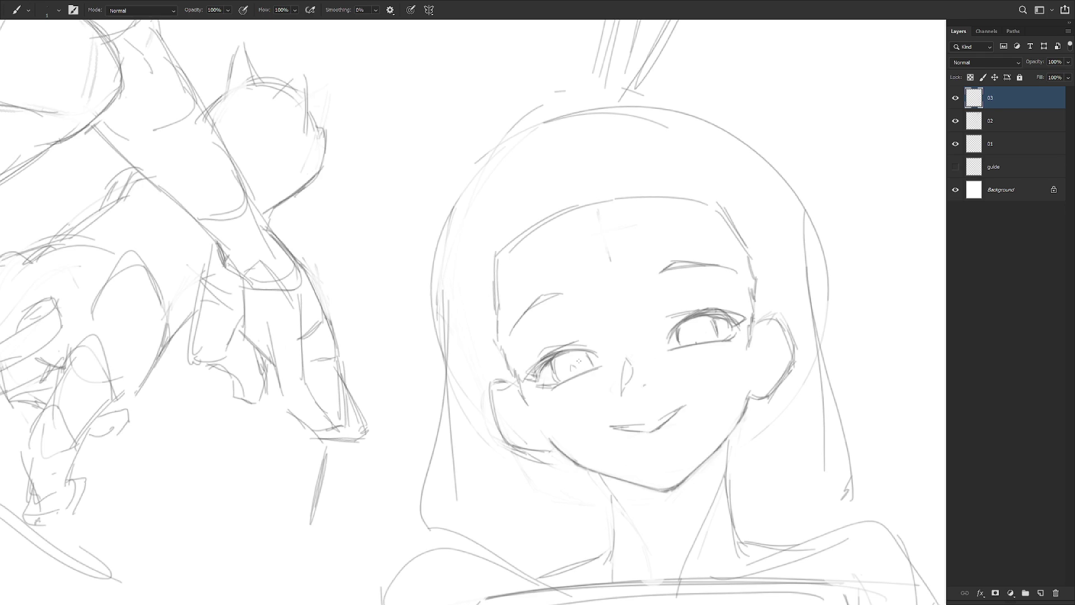
left_click_drag(573, 368, 576, 369)
left_click_drag(696, 334, 699, 334)
left_click_drag(555, 358, 554, 373)
Darken the left eye's upper lid and add dark lashes at its outer corner
key("e")
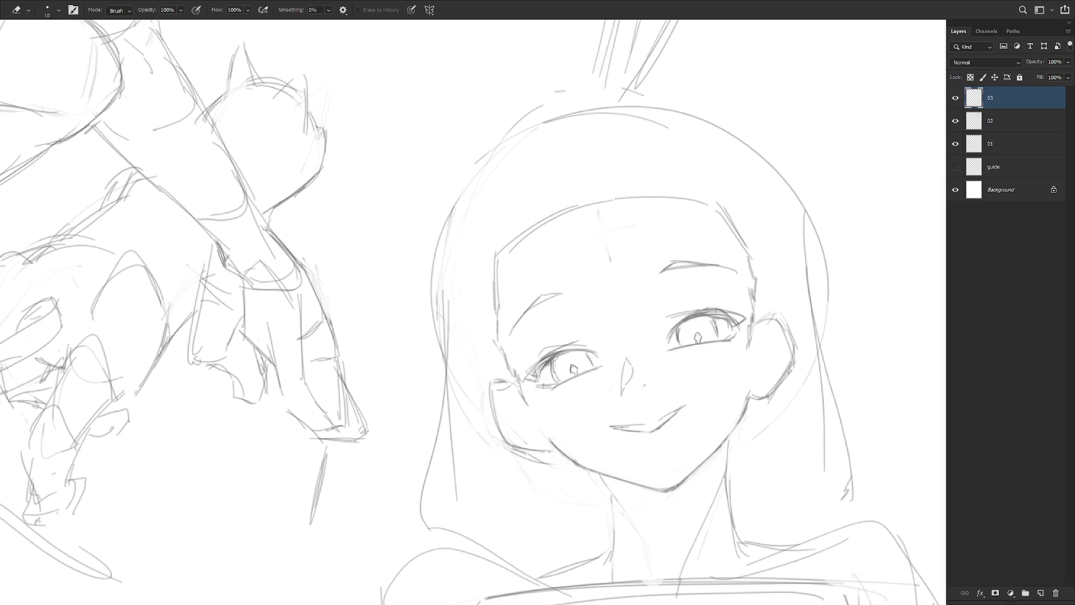
key("b")
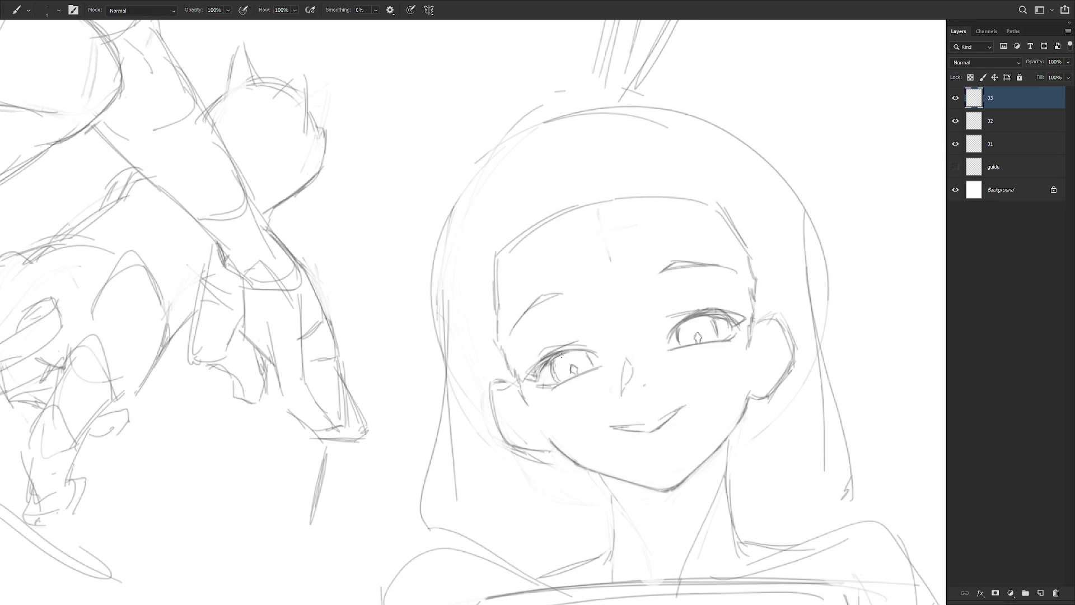
left_click_drag(566, 353, 586, 349)
key("e")
left_click_drag(549, 360, 573, 351)
key("b")
left_click_drag(588, 349, 516, 379)
left_click_drag(729, 368, 688, 373)
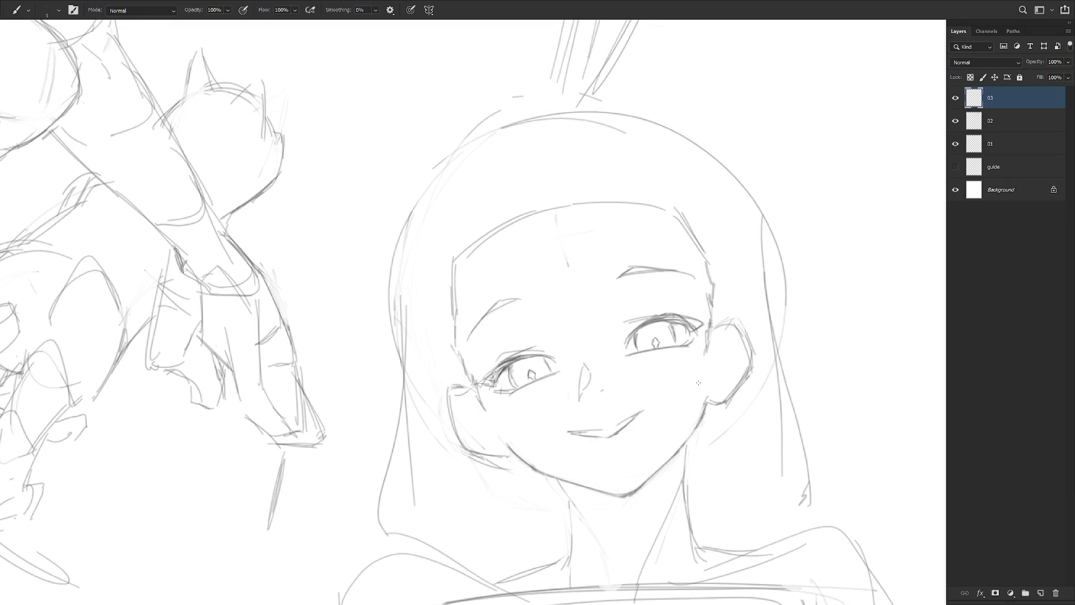
left_click_drag(500, 368, 476, 379)
left_click_drag(529, 357, 511, 357)
Refine both irises with short strokes and add a lash at the left eye's outer corner
left_click_drag(705, 404, 650, 416)
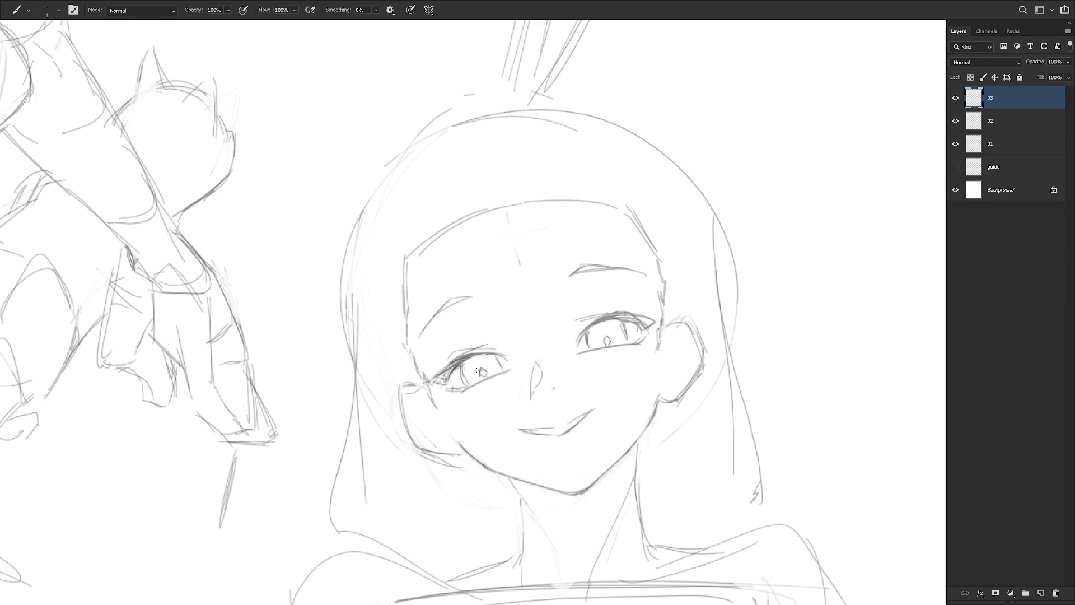
mouse_move(478, 368)
left_mouse_down()
mouse_move(465, 378)
mouse_move(494, 356)
mouse_move(500, 367)
left_mouse_up()
mouse_move(620, 324)
left_mouse_down()
mouse_move(622, 340)
mouse_move(621, 318)
mouse_move(615, 324)
mouse_move(659, 317)
left_mouse_up()
mouse_move(658, 318)
left_mouse_down()
mouse_move(652, 339)
mouse_move(644, 324)
left_mouse_up()
key("ctrl+z")
left_click_drag(453, 363, 443, 368)
left_click_drag(466, 364, 497, 363)
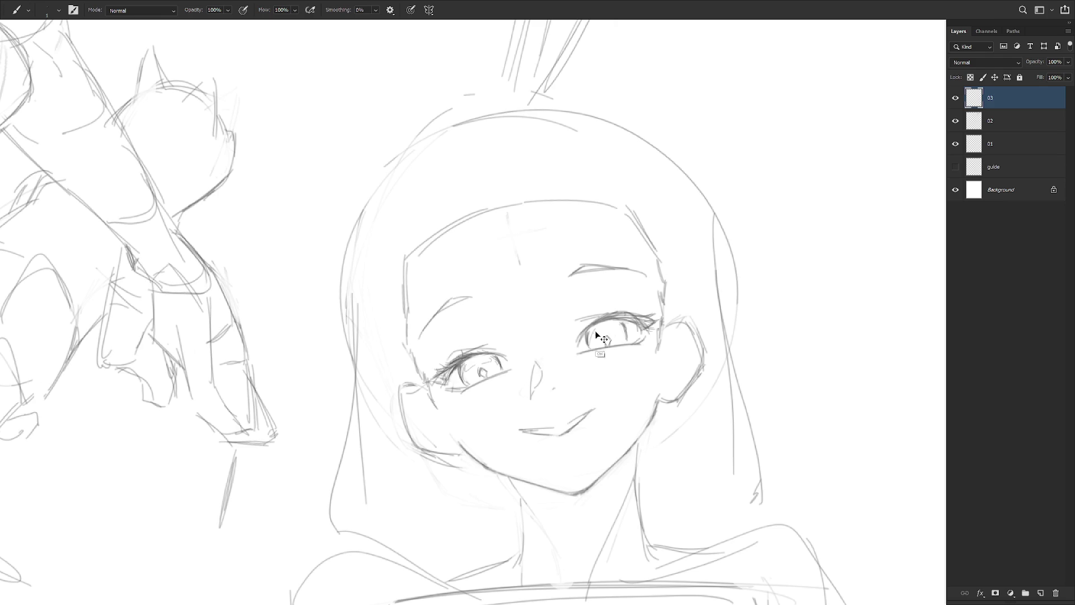
left_click_drag(594, 330, 599, 335)
Set the eraser to size 30 and sketch the left cheek contour, undoing one retry stroke
left_click_drag(654, 478, 644, 421)
key("e")
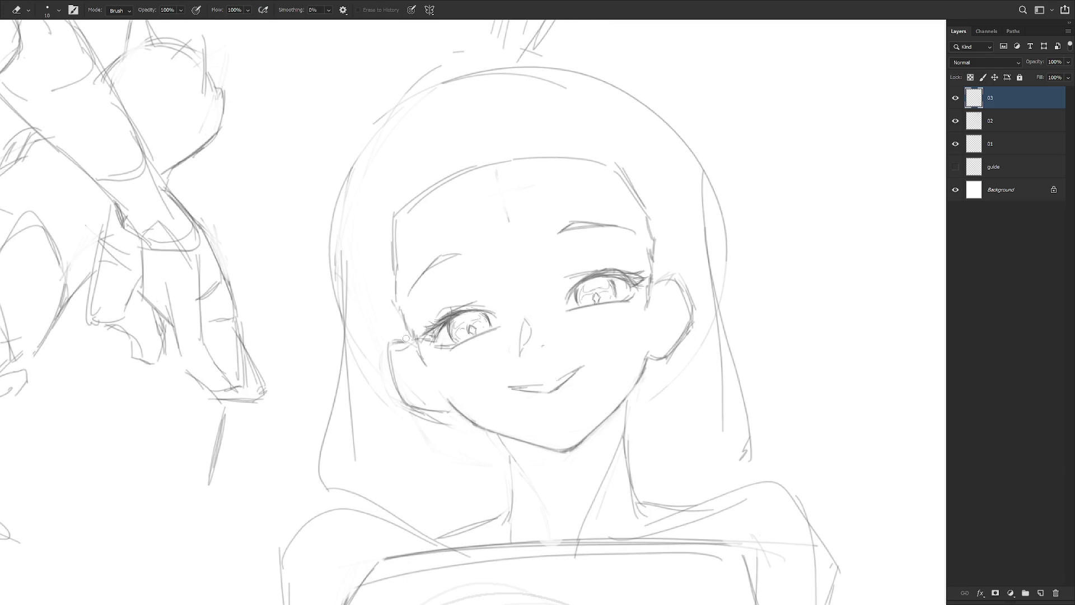
key("bracketright")
key("b")
left_click_drag(392, 350, 404, 403)
mouse_move(392, 355)
left_mouse_down()
mouse_move(395, 388)
mouse_move(401, 367)
left_mouse_up()
key("e")
key("b")
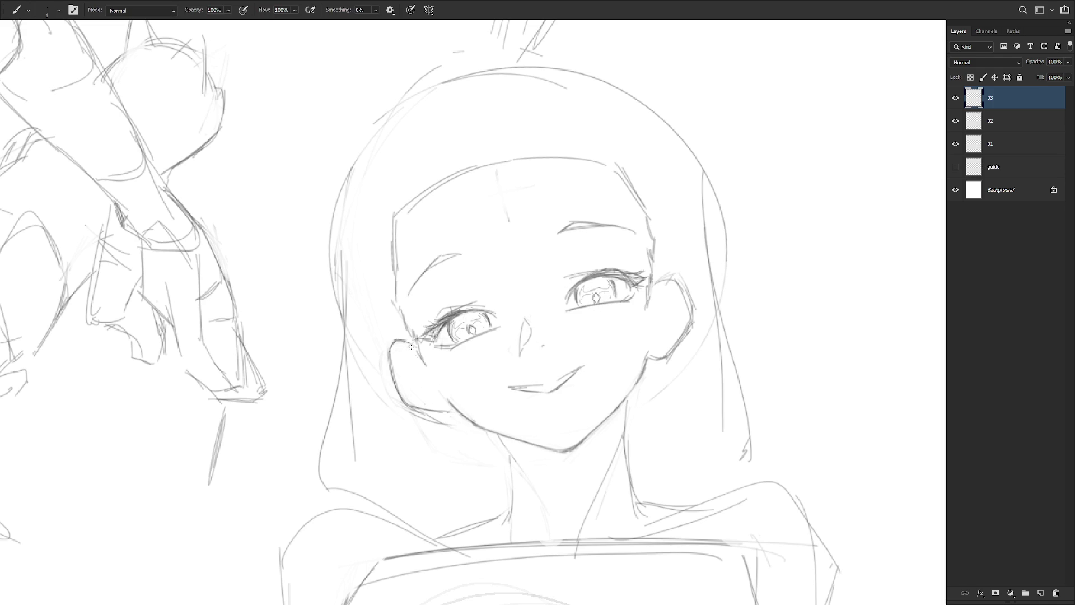
left_click_drag(421, 363, 425, 376)
key("ctrl+z")
Erase the cross guide mark from the girl's forehead
key("e")
left_click_drag(495, 171, 508, 224)
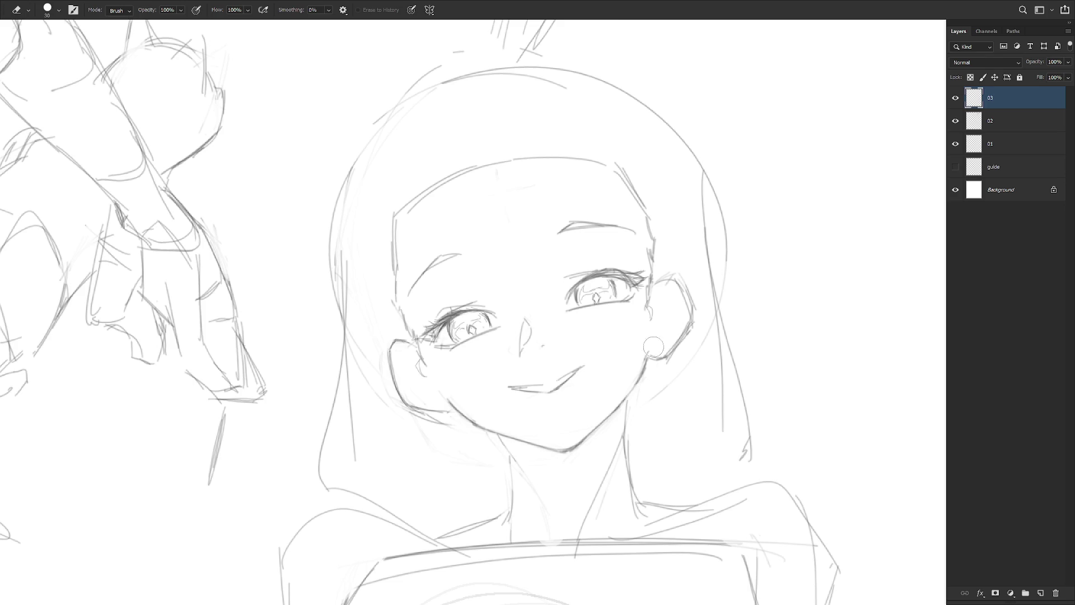
left_click(651, 448, "ctrl+alt")
key("b")
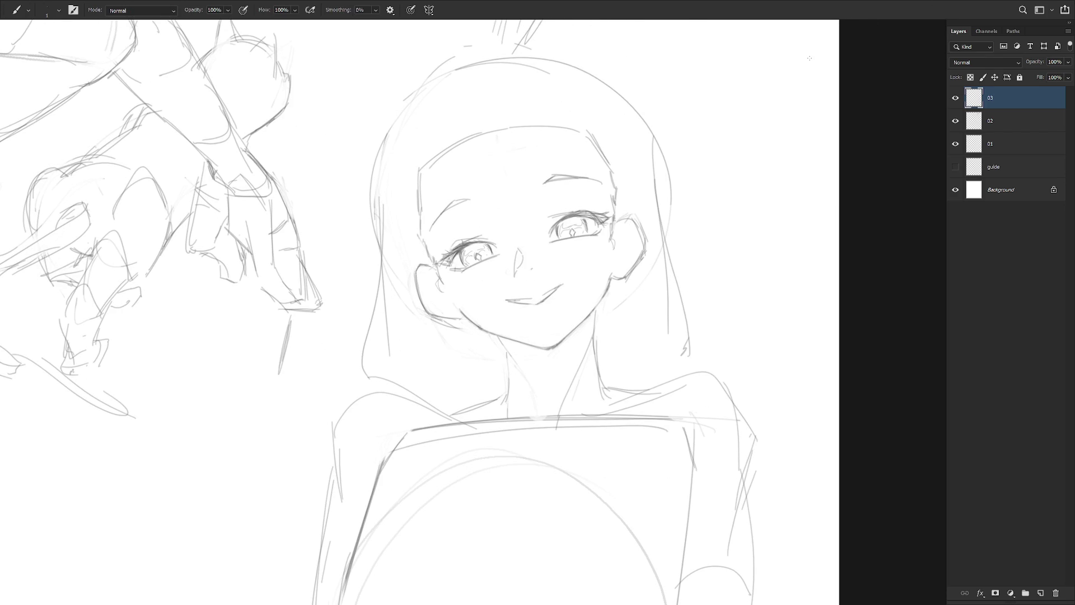
left_click(516, 241, "ctrl")
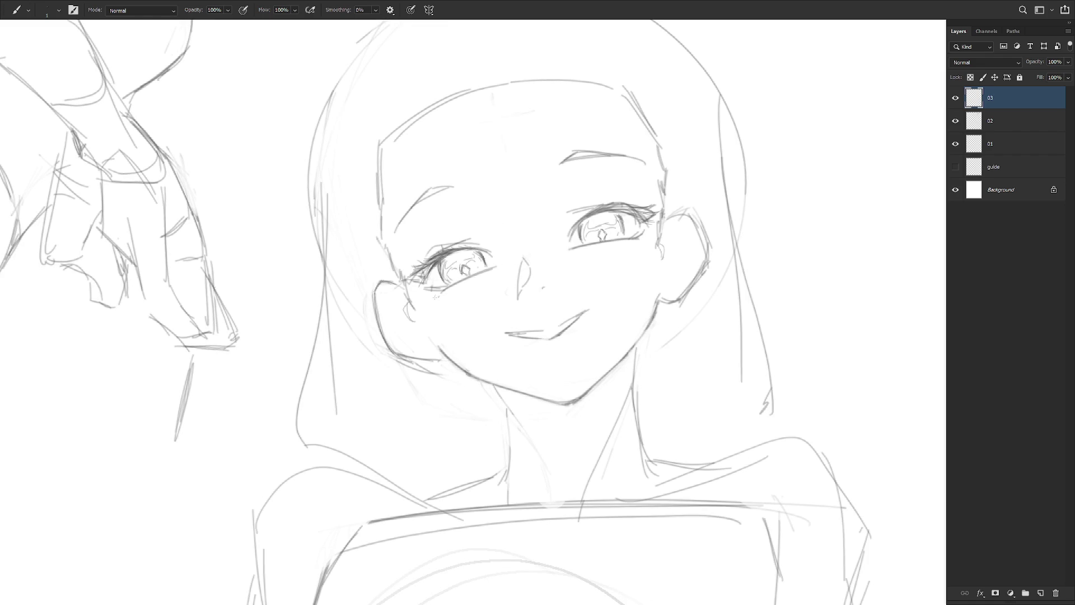
Draw lower-lid lines under both eyes and add lashes at the right eye's outer corner
left_click_drag(434, 300, 494, 268)
key("ctrl+z")
left_click_drag(580, 250, 645, 240)
key("ctrl+z")
key("ctrl+z")
left_click_drag(458, 284, 495, 269)
left_click_drag(582, 249, 650, 241)
left_click_drag(648, 227, 649, 232)
Lasso and reposition the side hair strands on both sides of the face
scroll(626, 355, "down", 5)
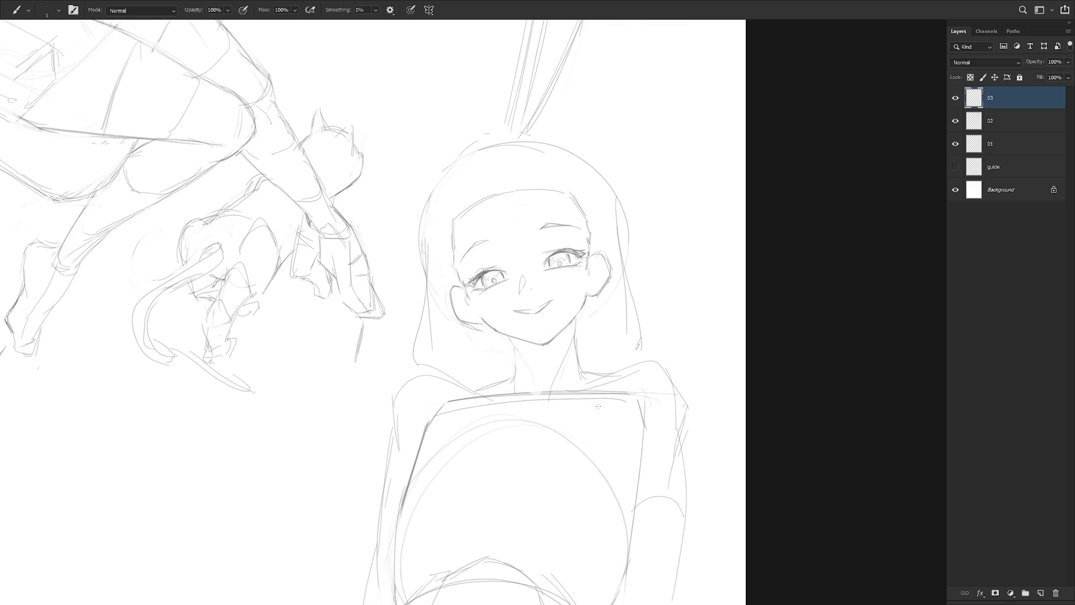
key("l")
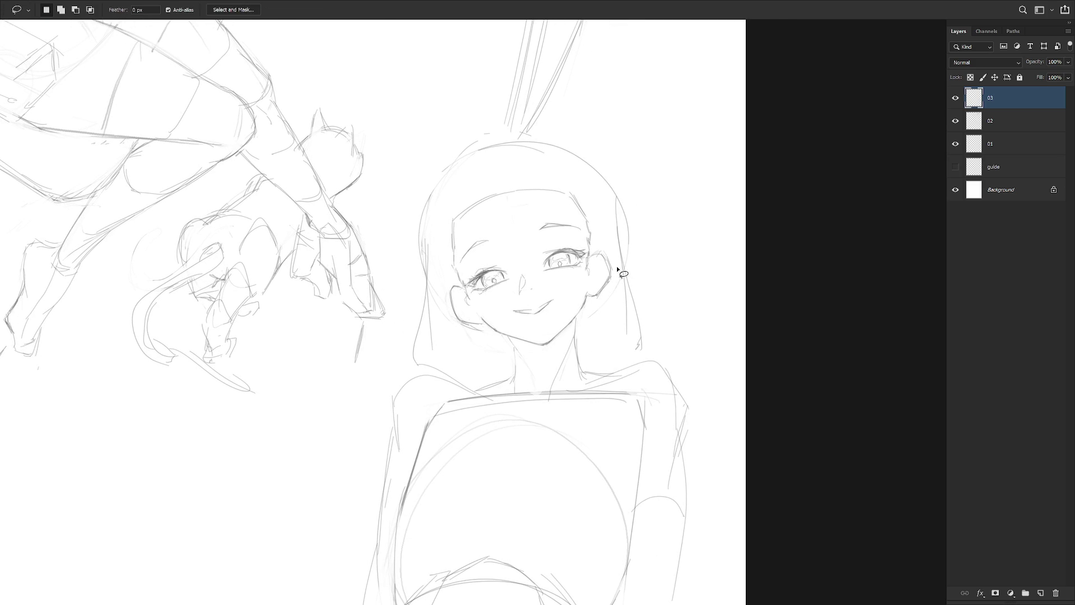
mouse_move(437, 256)
left_mouse_down()
mouse_move(431, 192)
mouse_move(407, 333)
mouse_move(432, 364)
mouse_move(461, 355)
mouse_move(459, 336)
left_mouse_up()
key("ctrl+t")
key("Return")
mouse_move(632, 185)
left_mouse_down()
mouse_move(588, 163)
mouse_move(617, 252)
mouse_move(614, 288)
mouse_move(591, 318)
mouse_move(677, 309)
mouse_move(633, 336)
left_mouse_up()
key("ctrl+t")
key("Return")
Delete the old hair top, redraw the head's upper outline, and darken the left upper lid
key("b")
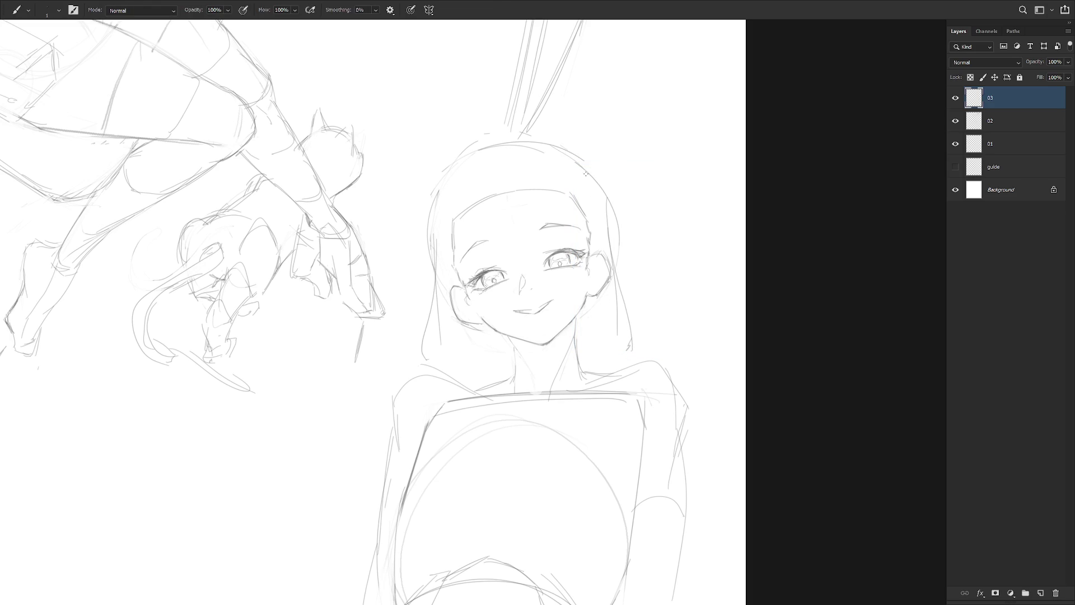
key("l")
mouse_move(455, 147)
left_mouse_down()
mouse_move(428, 199)
mouse_move(537, 159)
mouse_move(503, 129)
left_mouse_up()
left_click_drag(553, 144, 562, 149)
key("Delete")
key("ctrl+d")
key("b")
left_click_drag(458, 162, 432, 218)
mouse_move(482, 141)
left_mouse_down()
mouse_move(538, 139)
mouse_move(582, 164)
left_mouse_up()
scroll(564, 275, "down", 5)
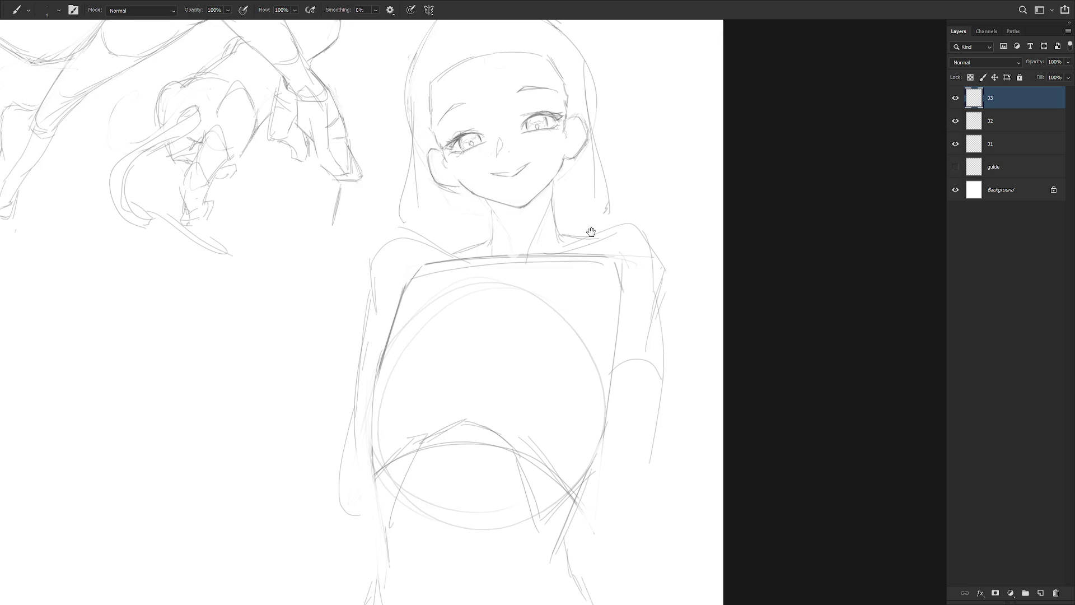
scroll(597, 300, "up", 3)
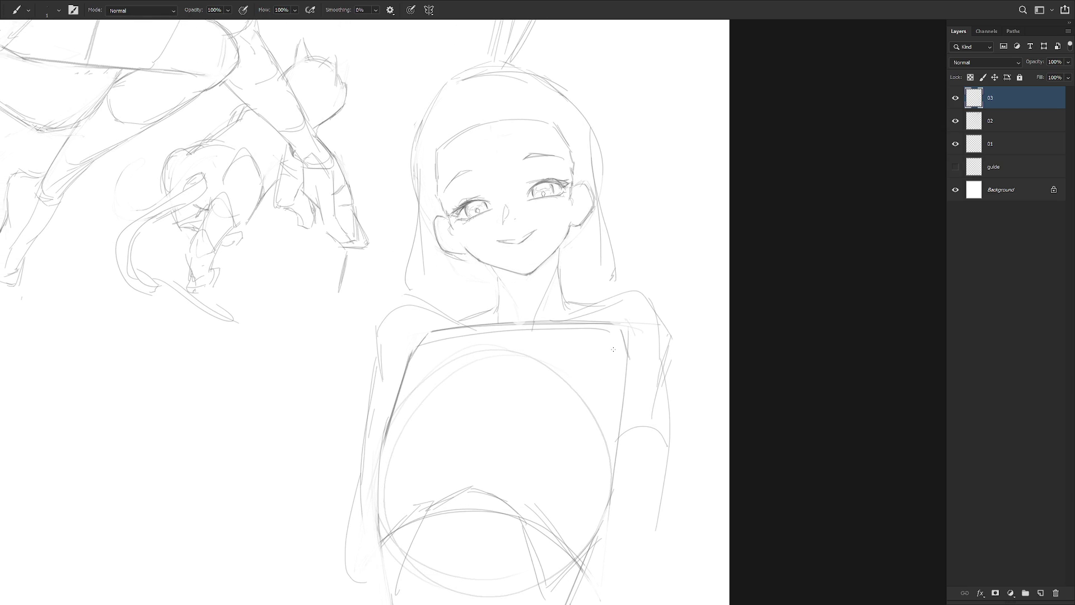
scroll(473, 185, "up", 2)
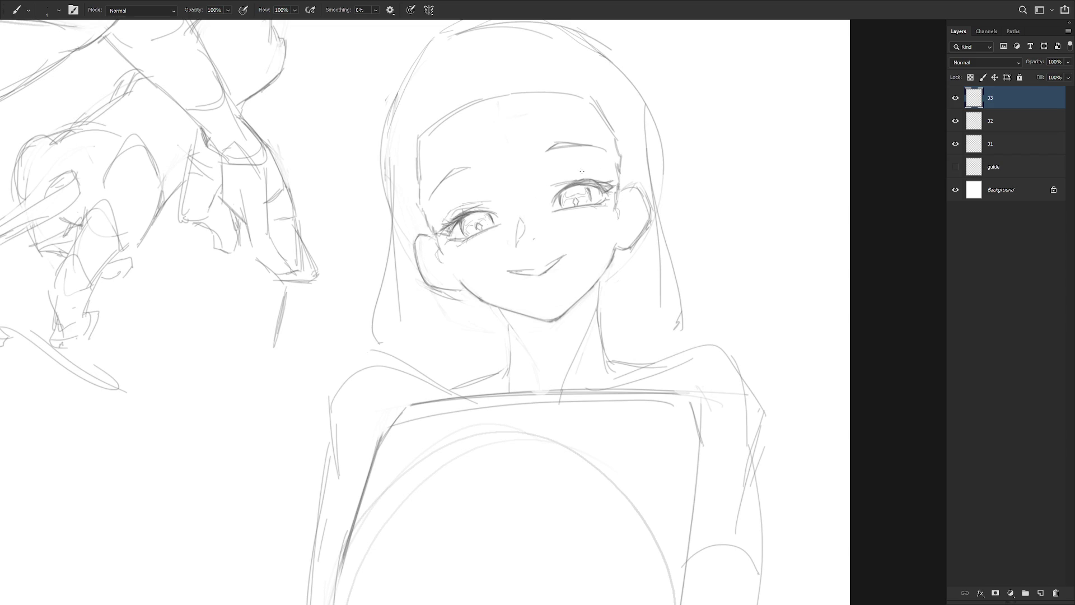
left_click_drag(555, 180, 598, 177)
Lasso the area above the brows and the hairline, nudging each slightly lower
key("l")
mouse_move(448, 199)
left_mouse_down()
mouse_move(578, 163)
mouse_move(571, 131)
mouse_move(428, 203)
left_mouse_up()
key("ctrl+t")
left_click_drag(526, 182, 526, 189)
key("Return")
key("ctrl+d")
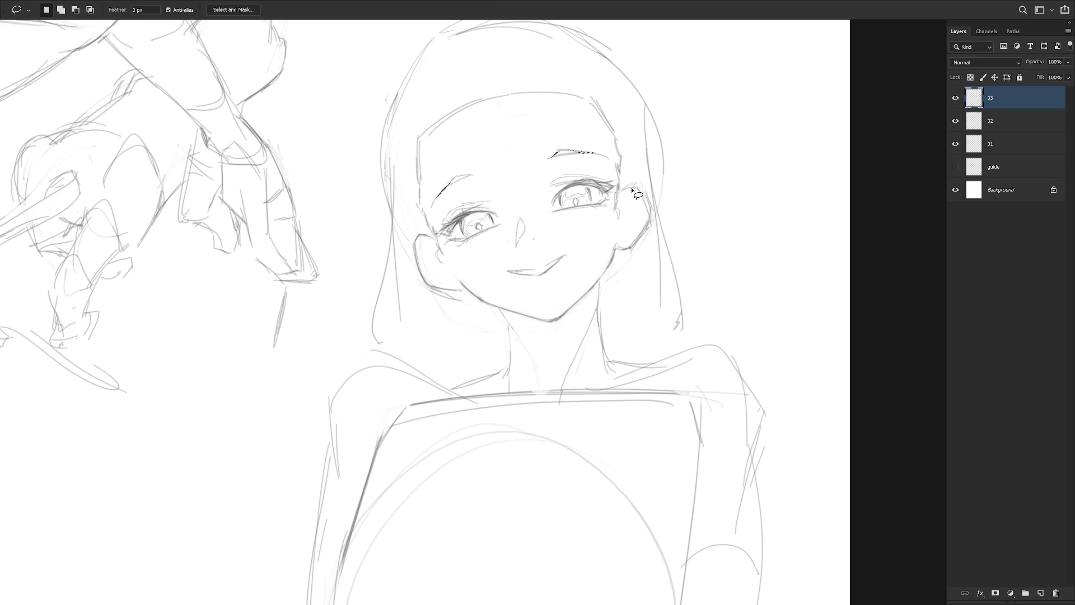
mouse_move(595, 179)
left_mouse_down()
mouse_move(598, 227)
mouse_move(590, 162)
mouse_move(468, 147)
mouse_move(419, 246)
mouse_move(588, 180)
left_mouse_up()
key("ctrl+t")
left_click_drag(523, 196, 521, 207)
key("Return")
key("ctrl+d")
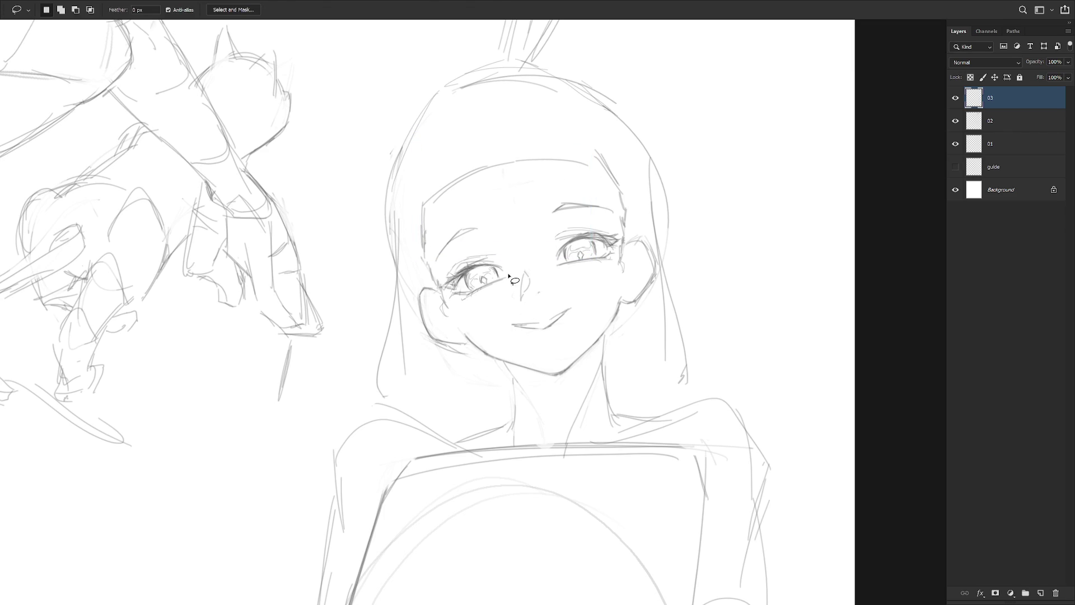
Rotate the hairline by -2.8° and add a short pencil stroke at it
key("e")
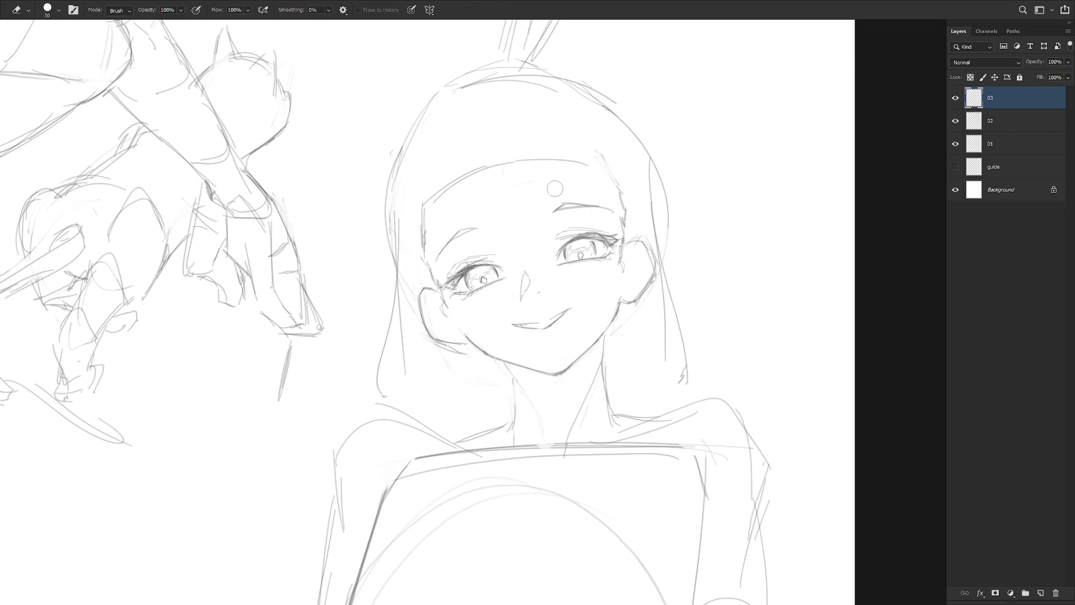
key("l")
mouse_move(585, 174)
left_mouse_down()
mouse_move(537, 144)
mouse_move(468, 168)
mouse_move(424, 213)
left_mouse_up()
key("ctrl+t")
left_click_drag(619, 233, 623, 229)
key("Return")
key("ctrl+d")
key("b")
left_click_drag(602, 168, 615, 186)
scroll(649, 350, "down", 2)
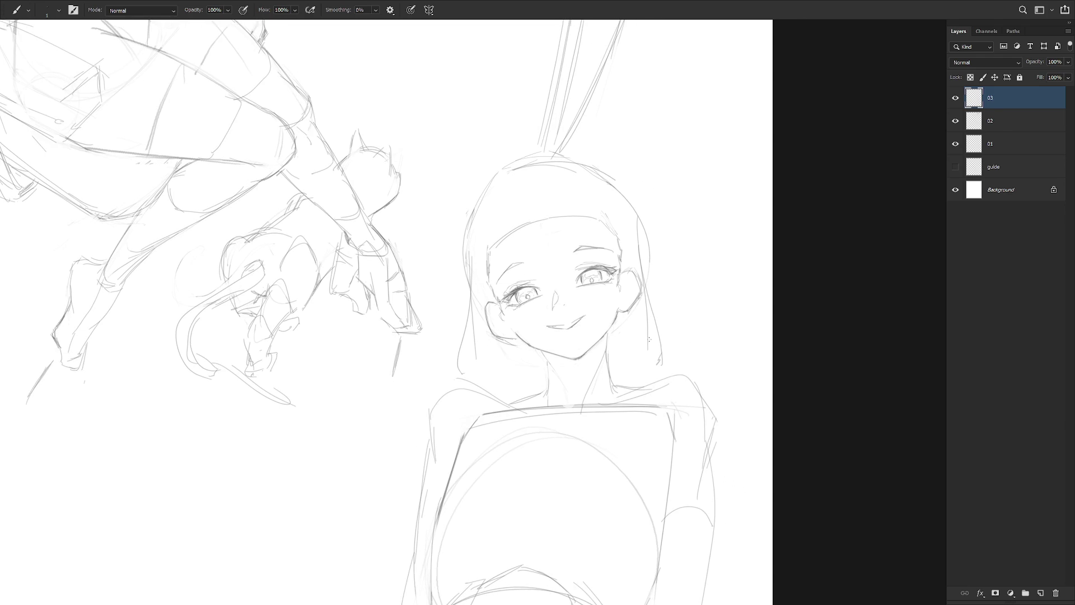
With the canvas tilted, refine the mouth line and select stray marks along it
scroll(674, 366, "down", 4)
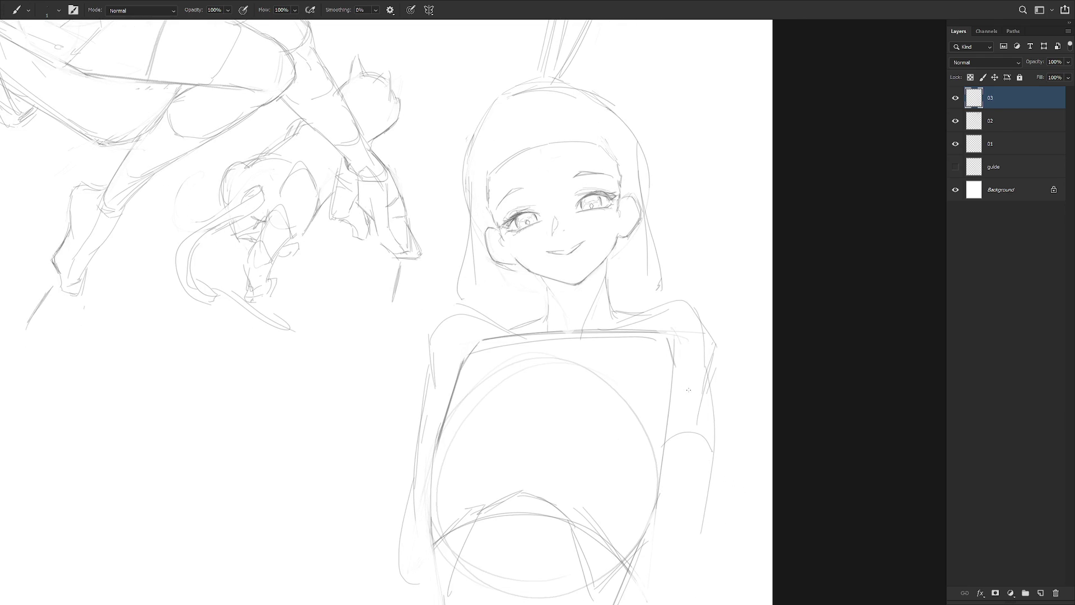
scroll(577, 236, "up", 3)
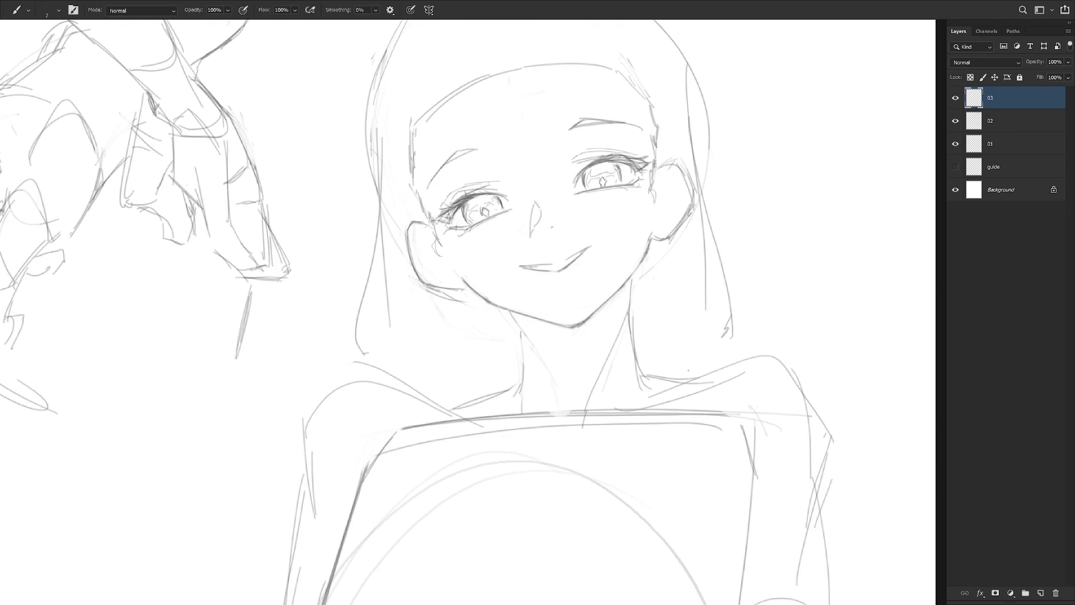
left_click_drag(683, 357, 527, 467)
left_click_drag(565, 275, 572, 289)
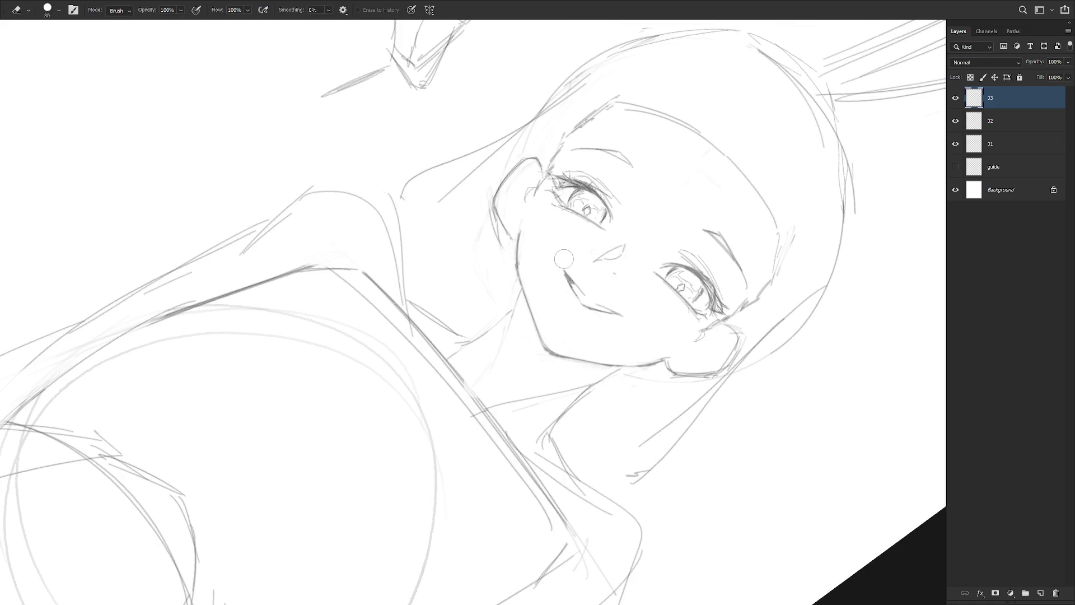
key("l")
left_click_drag(561, 270, 580, 307)
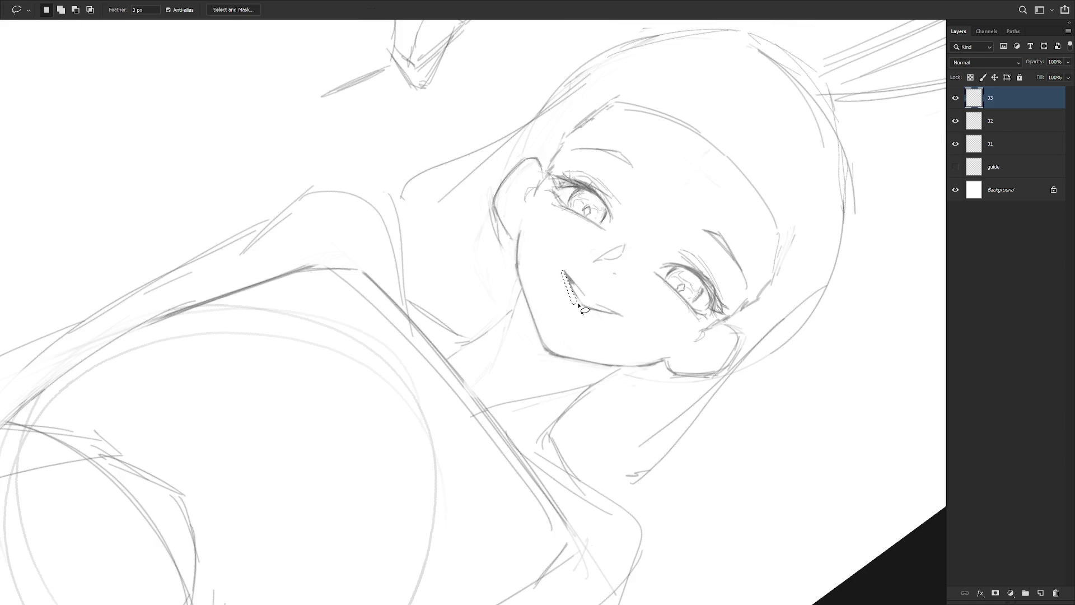
key("b")
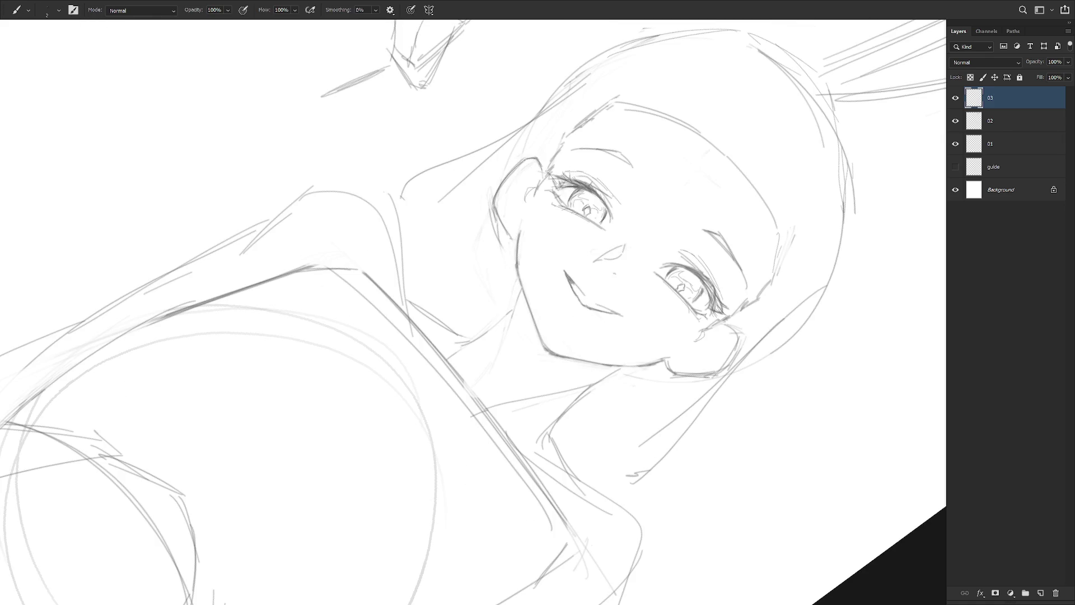
key("Escape")
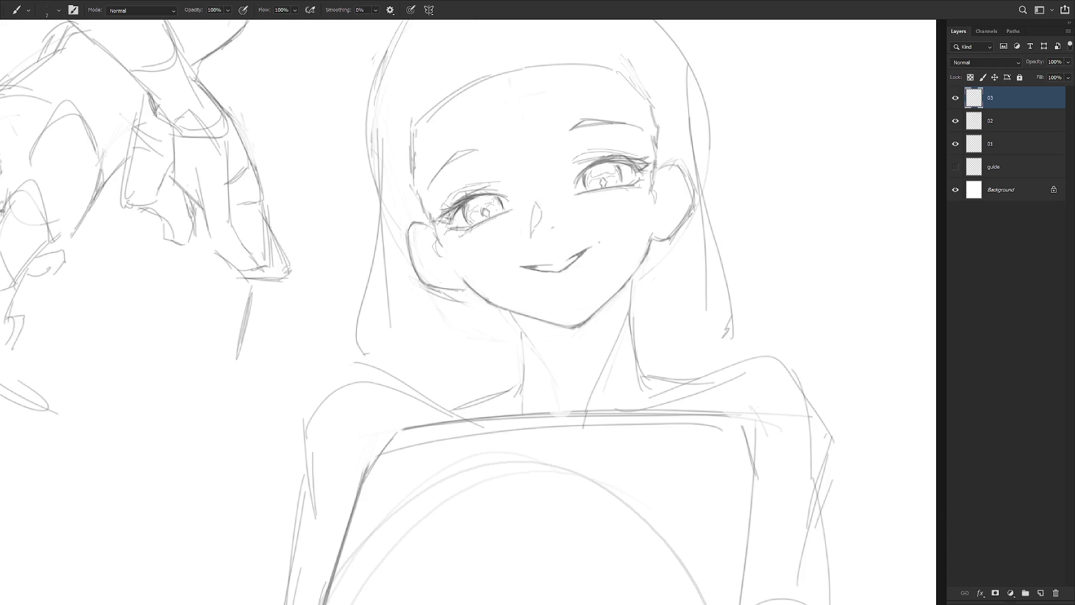
Select and remove the stray marks at the mouth corner, returning the view upright
key("r")
left_click_drag(587, 252, 532, 168)
key("l")
left_click_drag(571, 283, 581, 323)
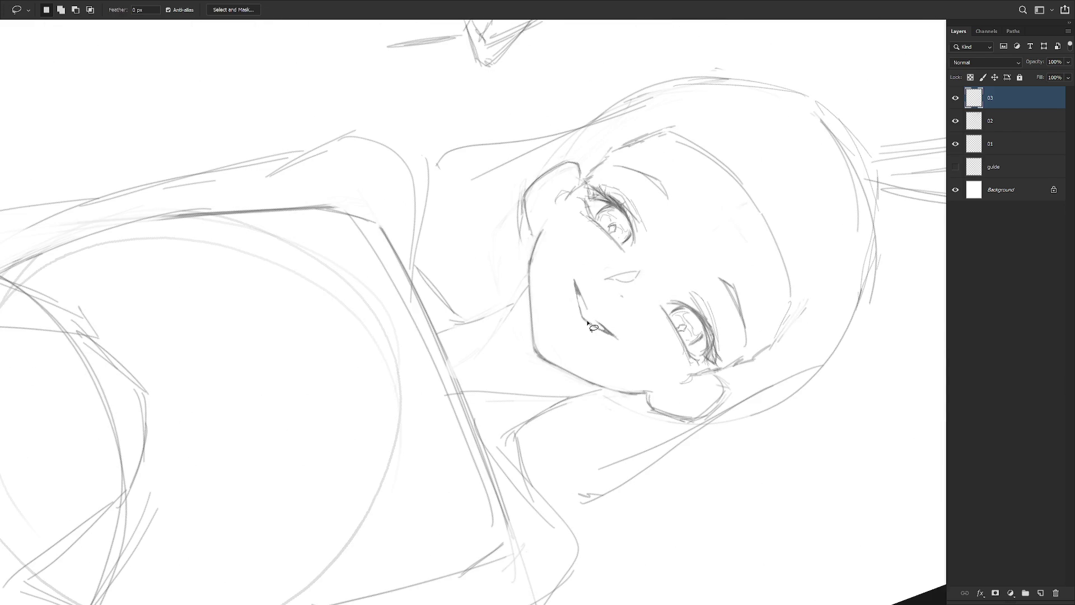
key("r")
key("Escape")
key("b")
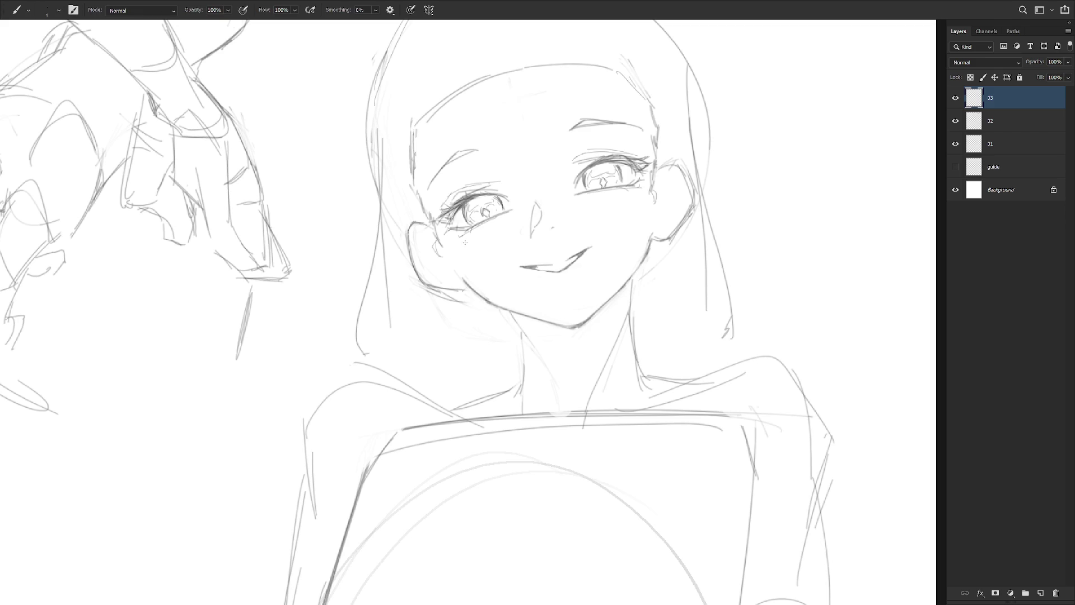
Hatch light blush under both eyes, then mirror the view to check the face
left_click_drag(476, 229, 483, 234)
left_click_drag(608, 197, 639, 196)
scroll(689, 288, "down", 3)
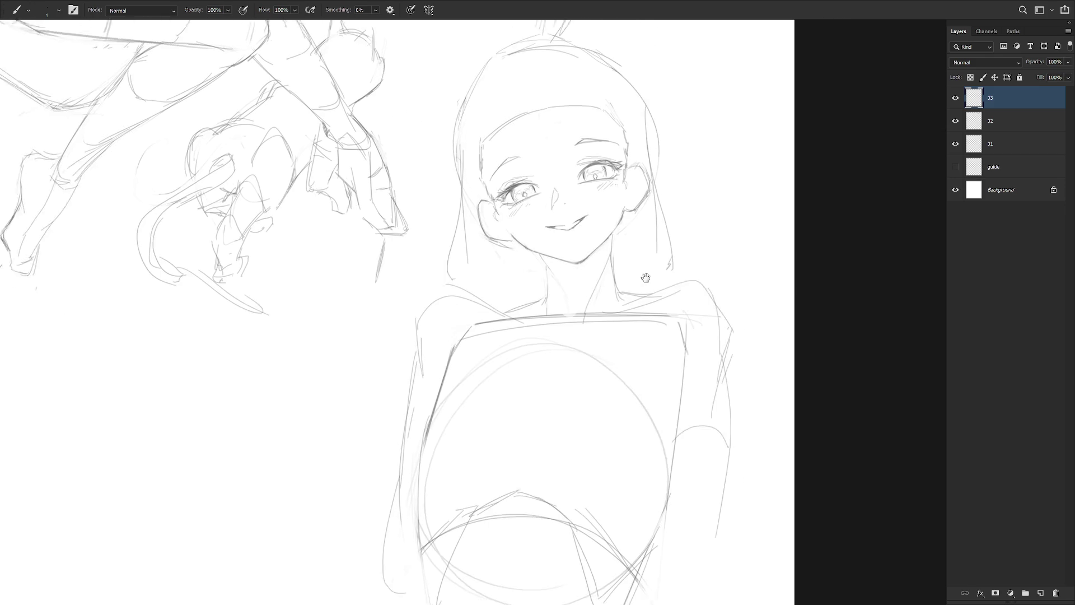
scroll(617, 434, "down", 3)
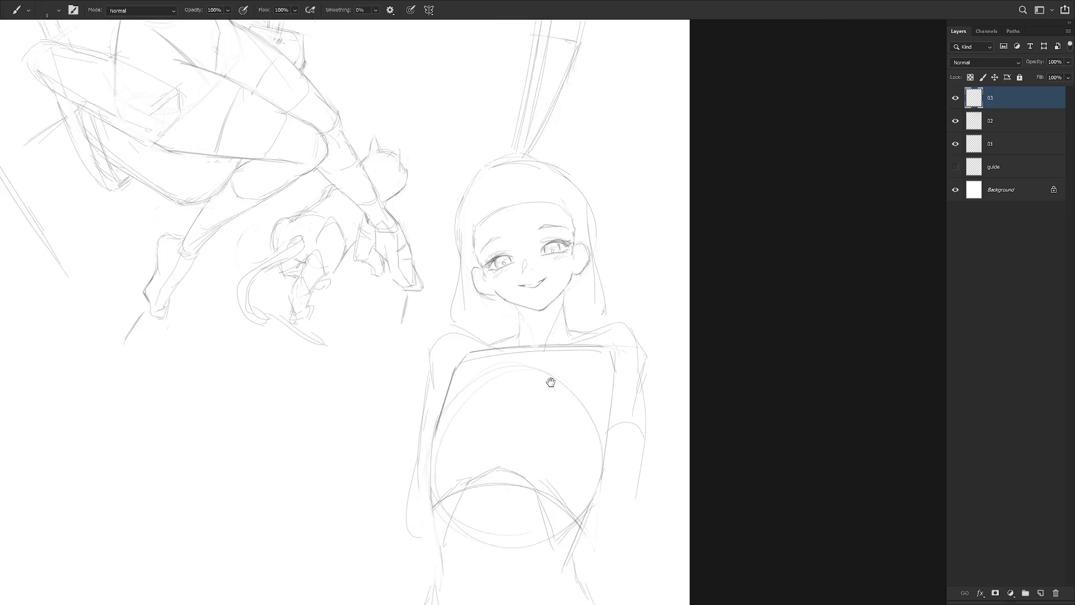
scroll(680, 352, "right", 5)
mouse_move(422, 427)
left_mouse_down()
mouse_move(778, 451)
mouse_move(796, 478)
left_mouse_up()
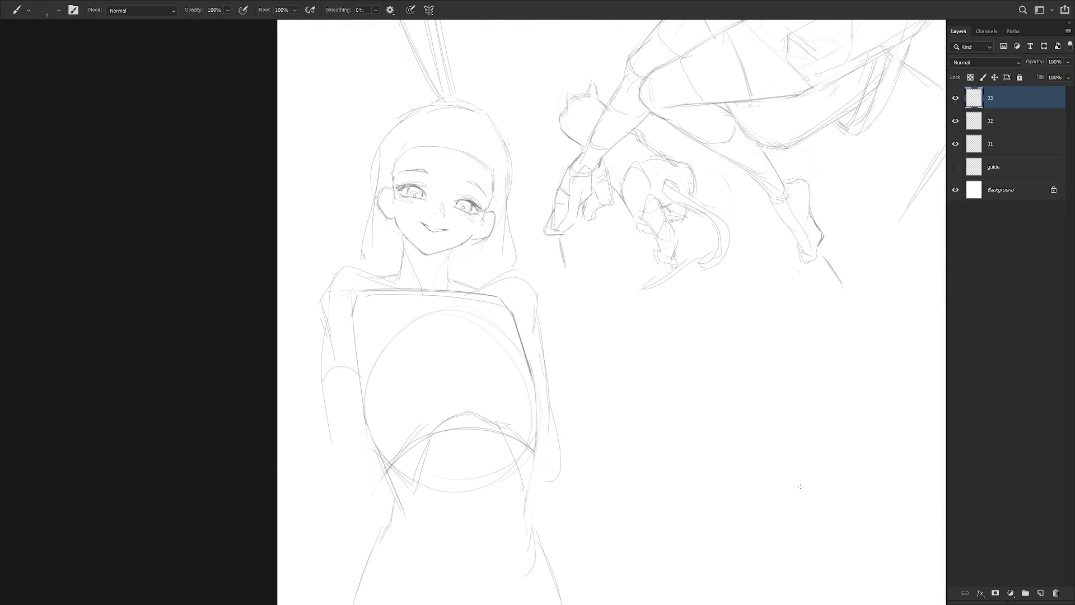
key("h")
scroll(804, 456, "right", 5)
scroll(657, 292, "up", 5)
left_click(657, 291, "ctrl")
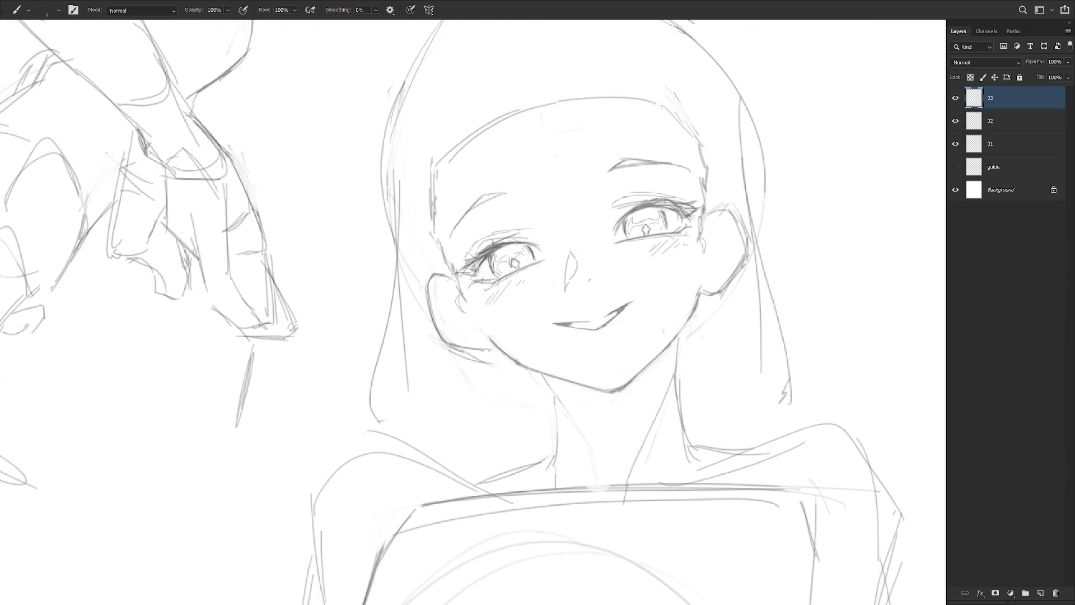
scroll(664, 327, "down", 3)
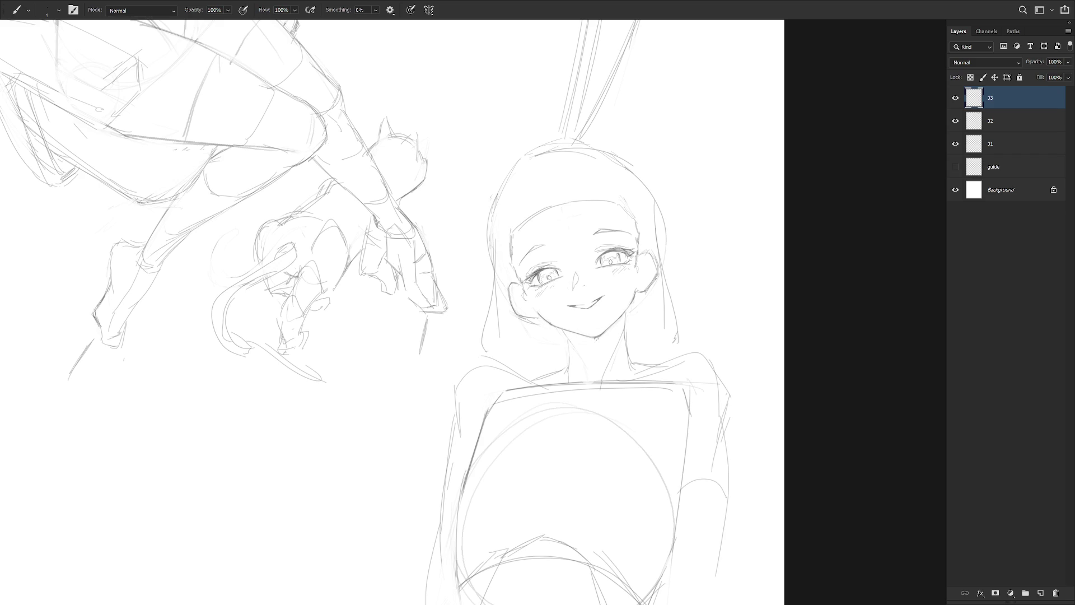
Lasso around the smiling girl's whole head and apply a Free Transform to it
key("l")
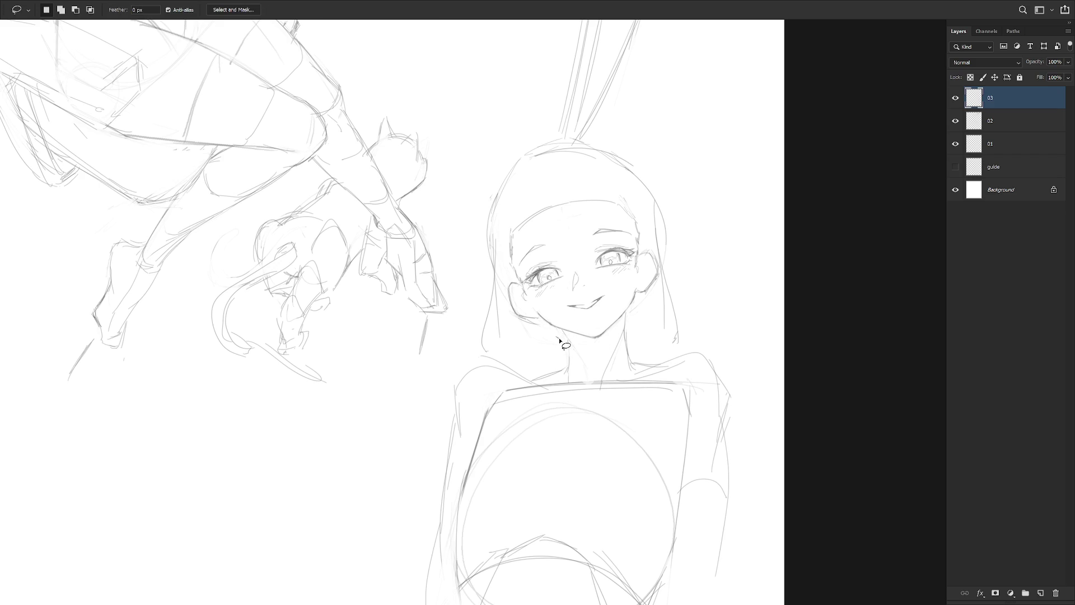
mouse_move(558, 334)
left_mouse_down()
mouse_move(588, 343)
mouse_move(618, 330)
mouse_move(626, 311)
mouse_move(634, 334)
mouse_move(693, 343)
mouse_move(628, 136)
mouse_move(472, 312)
mouse_move(518, 359)
left_mouse_up()
key("ctrl+t")
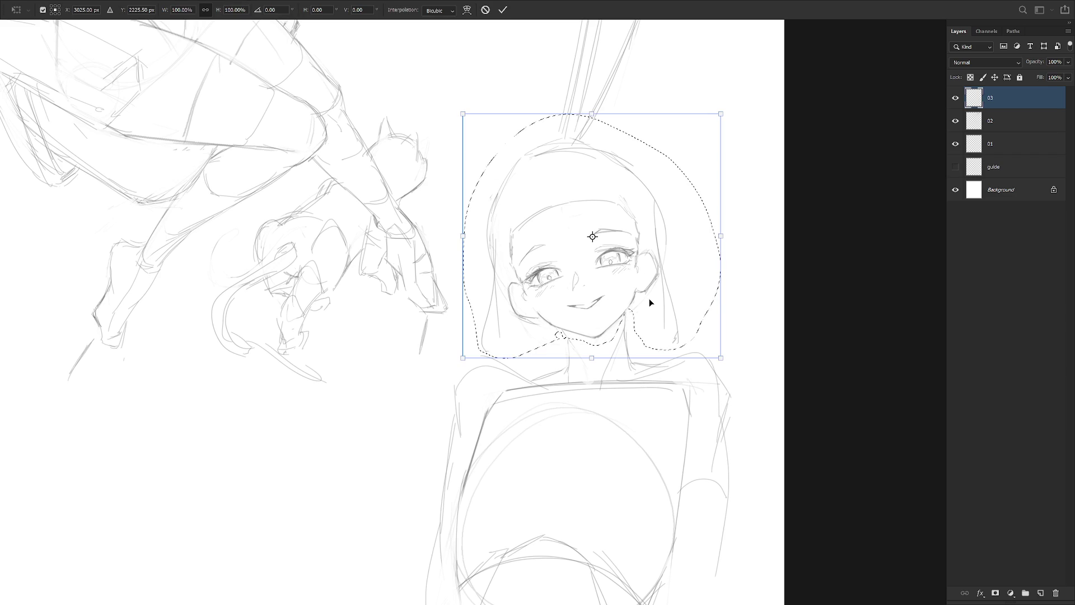
key("Return")
Deselect the head and hatch extra blush under the girl's left eye
key("ctrl+d")
key("e")
key("b")
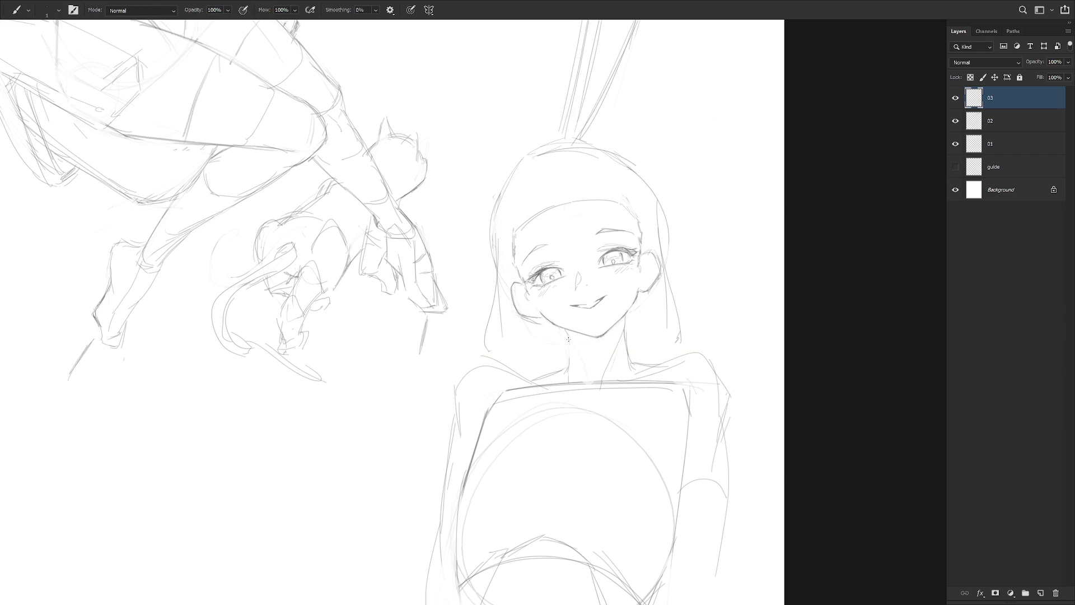
scroll(627, 346, "down", 3)
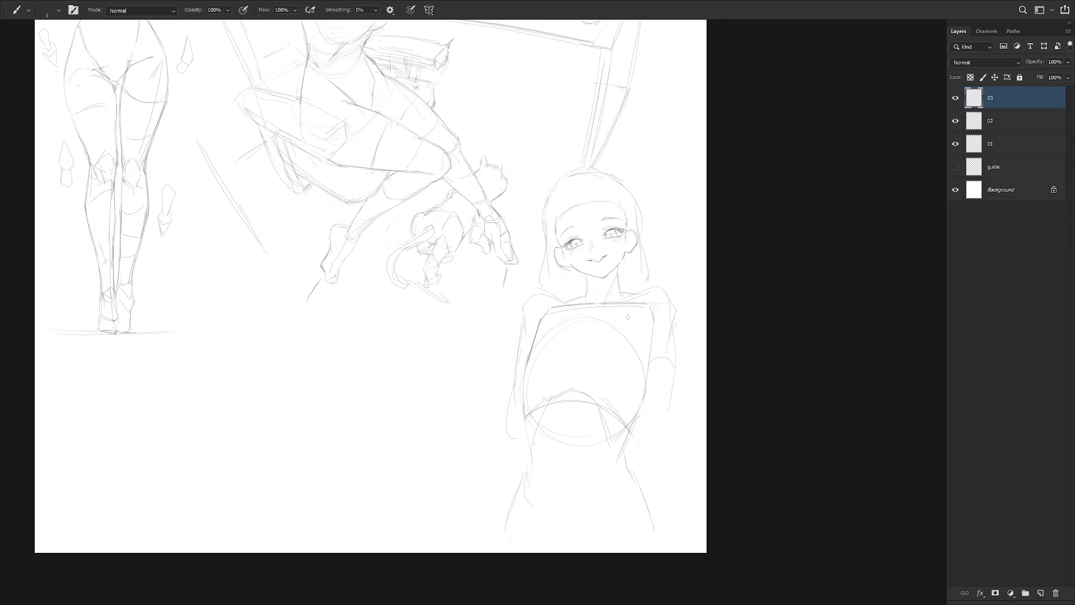
scroll(570, 235, "up", 4)
left_click_drag(565, 288, 563, 296)
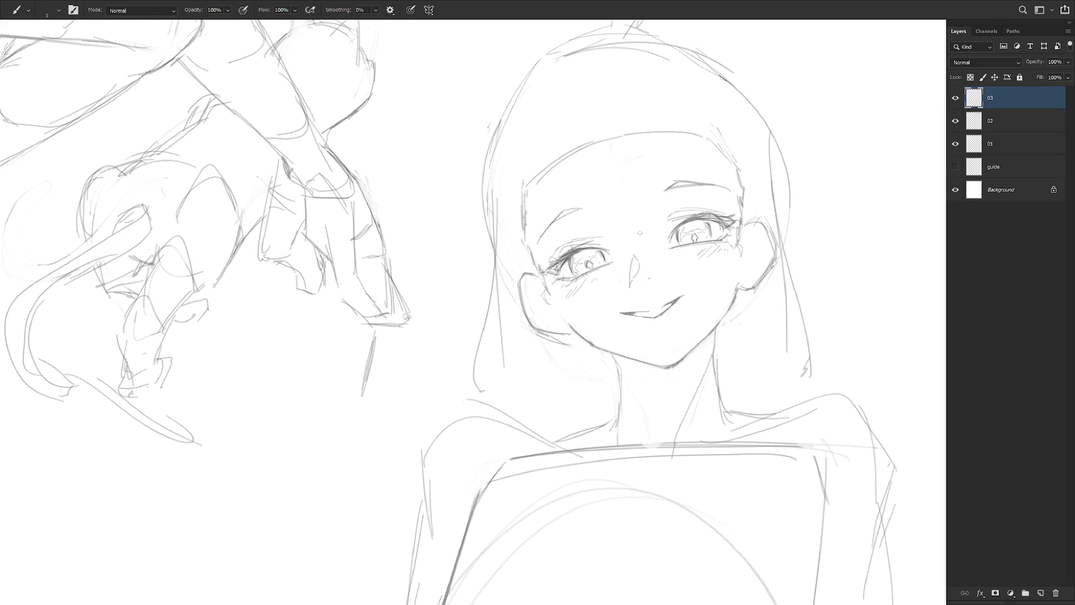
Lasso and delete the stray pencil marks beside the left eye
key("l")
mouse_move(616, 262)
left_mouse_down()
mouse_move(599, 283)
mouse_move(696, 247)
mouse_move(670, 246)
mouse_move(693, 249)
left_mouse_up()
key("Delete")
key("b")
scroll(676, 325, "right", 3)
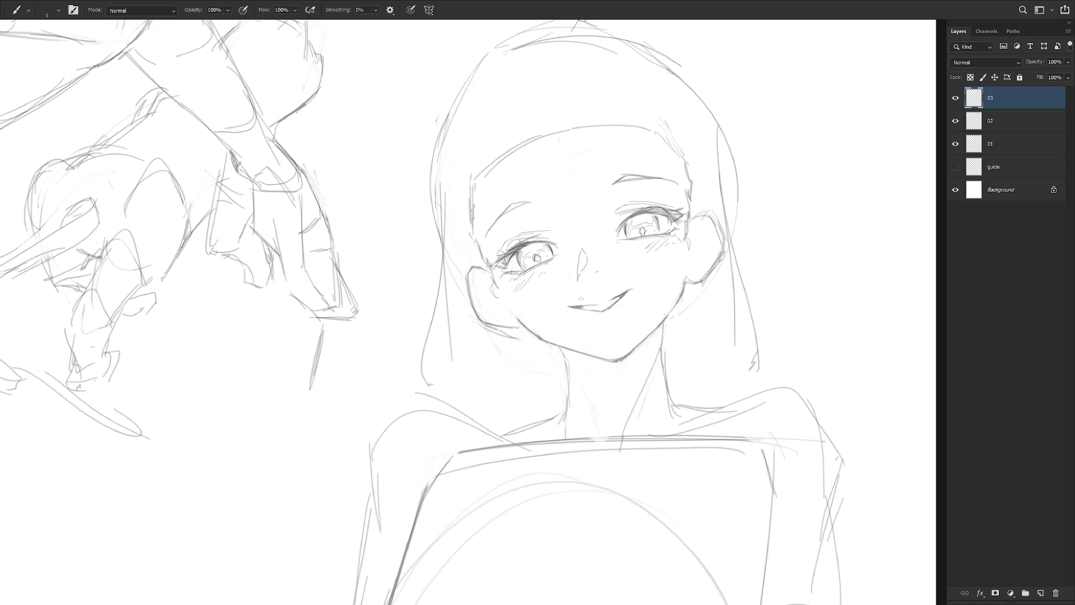
left_click_drag(630, 413, 613, 417)
Sketch strands down the left side of the hair, undoing a stray stroke
key("l")
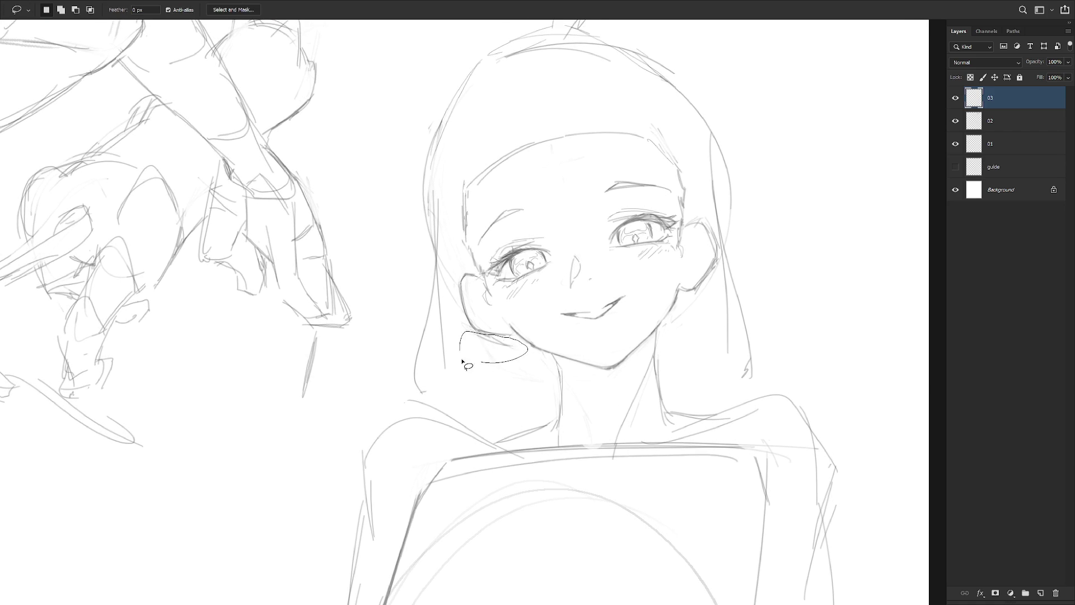
key("b")
left_click_drag(462, 168, 475, 288)
left_click_drag(461, 201, 465, 179)
key("ctrl+z")
key("ctrl+z")
mouse_move(464, 132)
left_mouse_down()
mouse_move(460, 242)
mouse_move(480, 262)
left_mouse_up()
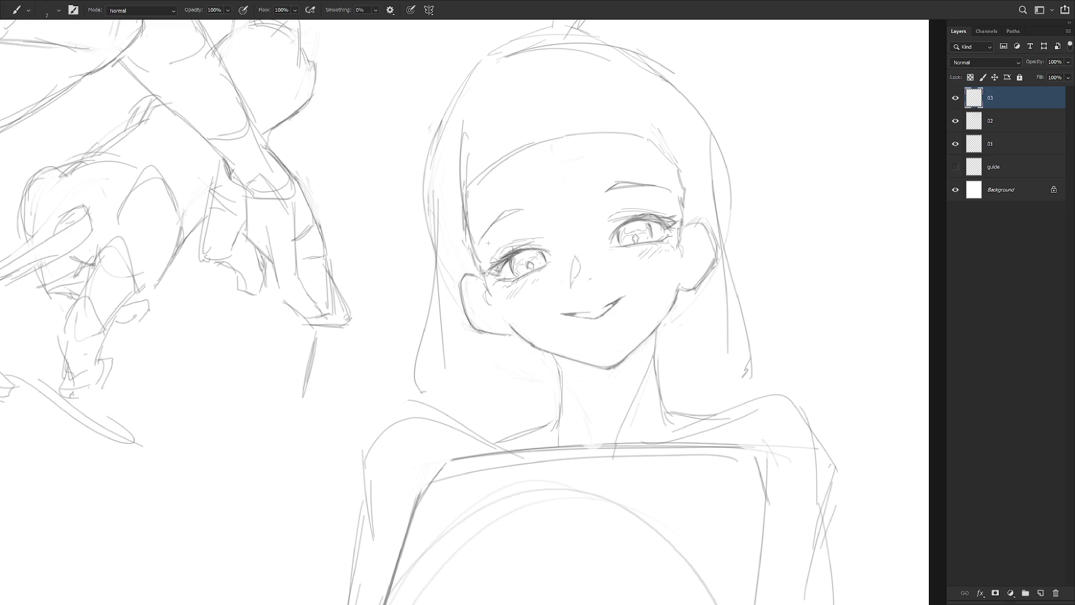
Draw strands from the crown across the forehead, undoing the unwanted ones
mouse_move(473, 121)
left_mouse_down()
mouse_move(516, 234)
mouse_move(563, 227)
left_mouse_up()
left_click_drag(535, 91, 570, 238)
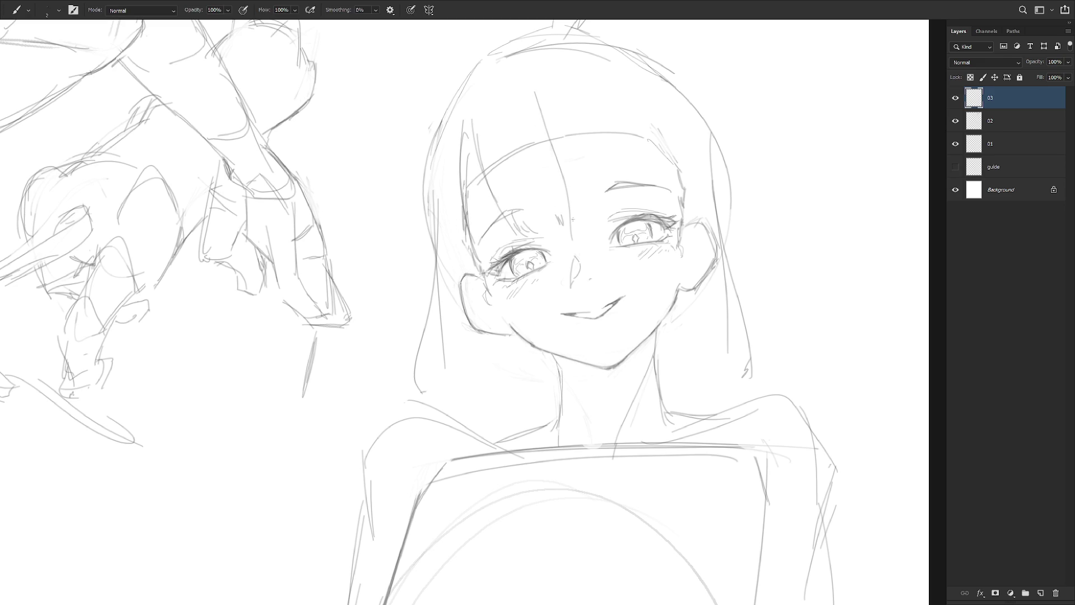
key("ctrl+z")
left_click_drag(561, 172, 574, 223)
key("ctrl+z")
left_click_drag(564, 141, 584, 240)
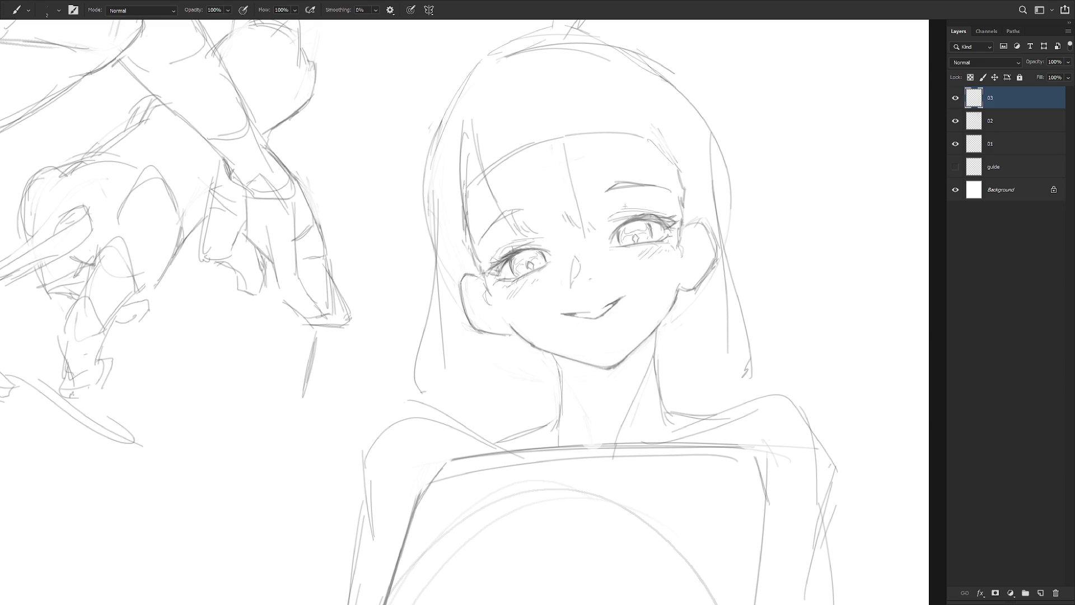
key("ctrl+z")
key("ctrl+z")
key("ctrl+z")
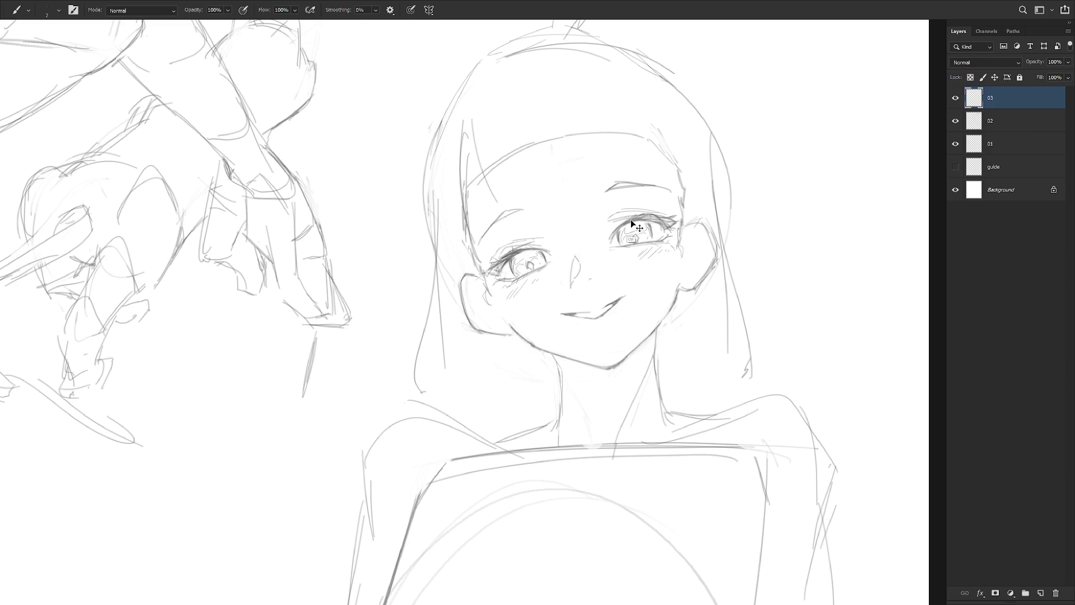
Add long diagonal strands across the head and short strands right of the forehead line
left_click_drag(631, 220, 607, 278)
mouse_move(485, 119)
left_mouse_down()
mouse_move(527, 242)
mouse_move(549, 272)
left_mouse_up()
left_click_drag(518, 210, 571, 284)
key("ctrl+z")
key("ctrl+z")
left_click_drag(454, 153, 472, 189)
left_click_drag(483, 210, 543, 280)
key("ctrl+z")
key("ctrl+z")
Draw a longer bangs strand, a right-side strand and strokes on top of the head
key("ctrl+z")
left_click_drag(460, 157, 523, 283)
mouse_move(490, 198)
left_mouse_down()
mouse_move(555, 295)
mouse_move(597, 308)
mouse_move(634, 288)
left_mouse_up()
left_click_drag(622, 181, 680, 301)
Redraw the long right-side strand, curving it down toward the shoulder
key("ctrl+z")
key("ctrl+z")
mouse_move(533, 274)
left_mouse_down()
mouse_move(571, 323)
mouse_move(593, 316)
left_mouse_up()
left_click_drag(597, 195, 655, 297)
mouse_move(475, 148)
left_mouse_down()
mouse_move(494, 135)
mouse_move(485, 164)
left_mouse_up()
left_click_drag(518, 131, 644, 211)
left_click_drag(681, 257, 756, 429)
key("ctrl+z")
mouse_move(708, 311)
left_mouse_down()
mouse_move(717, 468)
mouse_move(731, 486)
left_mouse_up()
key("ctrl+z")
left_click_drag(715, 345, 759, 428)
left_click_drag(775, 450, 813, 486)
left_click_drag(815, 499, 800, 509)
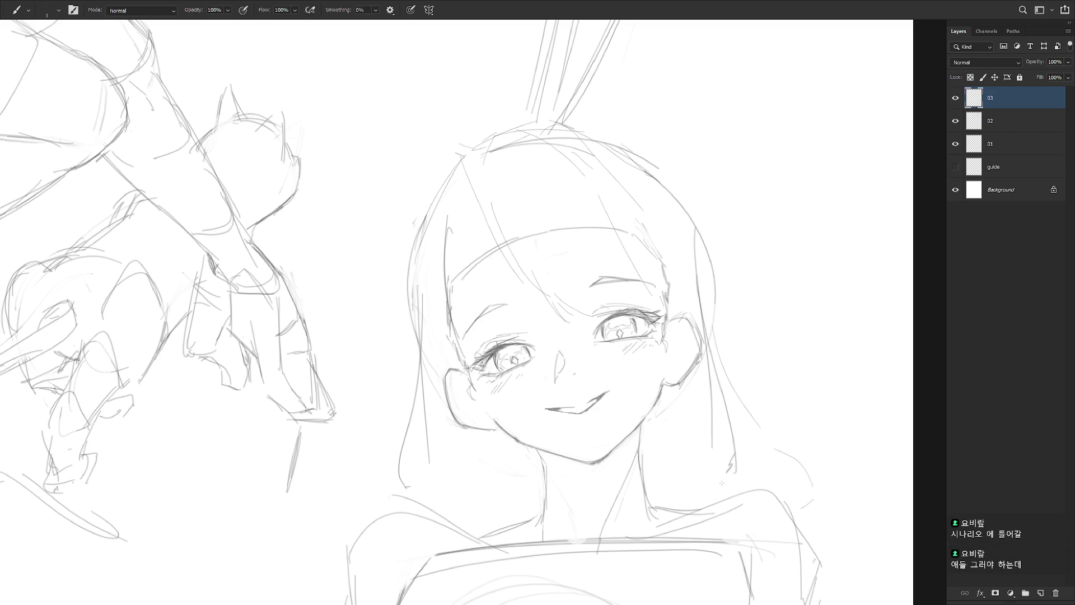
Sketch the left hair edge and lower hair flowing over the shoulder, then zoom out
left_click_drag(423, 317, 462, 472)
left_click_drag(440, 432, 504, 494)
left_click_drag(412, 462, 381, 477)
left_click_drag(366, 486, 484, 530)
left_click_drag(605, 548, 649, 506)
key("e")
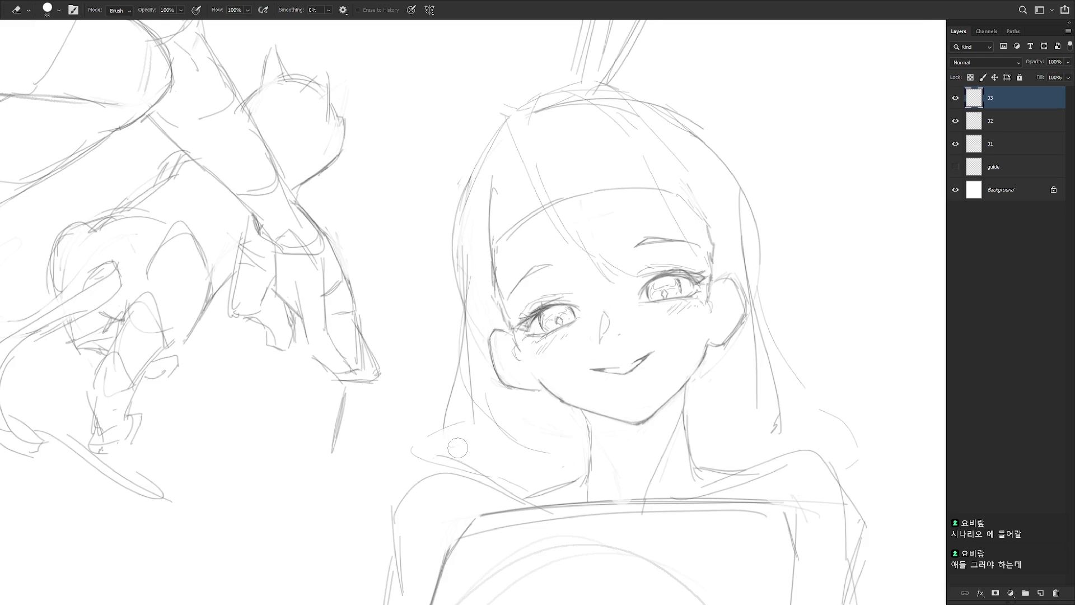
key("ctrl+minus")
key("ctrl+minus")
key("b")
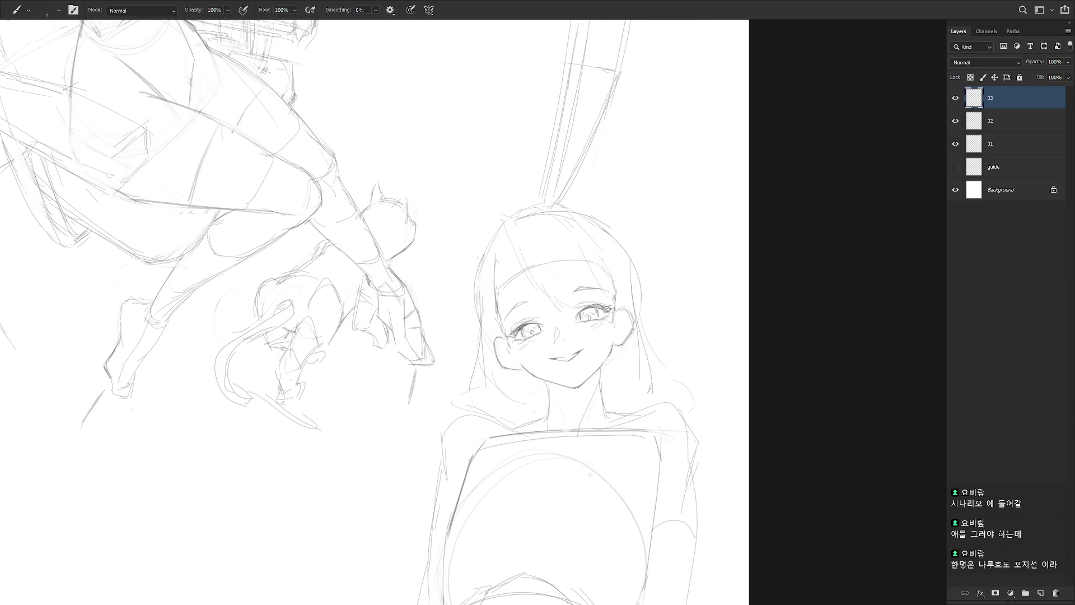
Try strands in the bangs toward the right eye, undoing the ones that don't fit
scroll(586, 322, "up", 2)
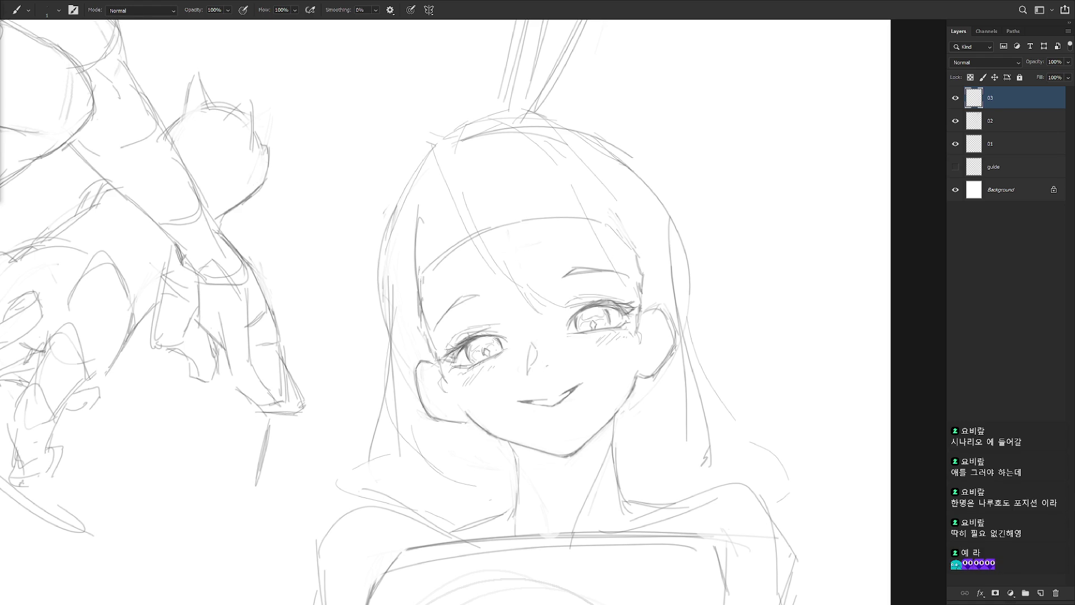
scroll(642, 317, "down", 3)
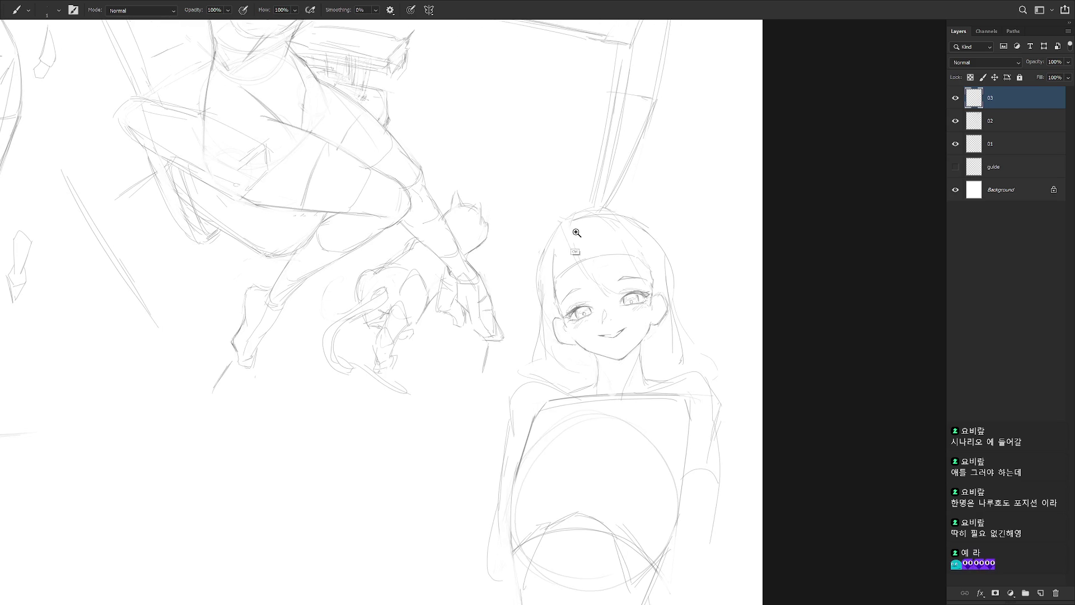
scroll(562, 236, "up", 1)
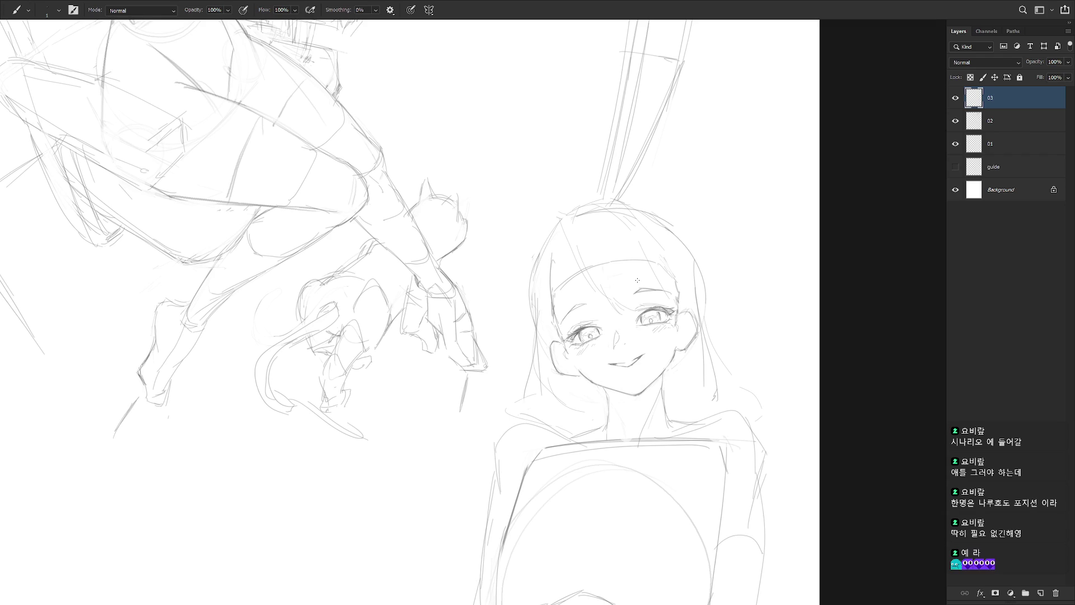
mouse_move(602, 225)
left_mouse_down()
mouse_move(611, 274)
mouse_move(643, 328)
left_mouse_up()
key("ctrl+z")
mouse_move(612, 256)
left_mouse_down()
mouse_move(627, 333)
mouse_move(620, 327)
left_mouse_up()
key("ctrl+z")
mouse_move(603, 242)
left_mouse_down()
mouse_move(606, 264)
mouse_move(673, 300)
left_mouse_up()
key("ctrl+z")
key("ctrl+z")
Lasso the marks near both shoulders, then try a hair stroke over the left shoulder
key("l")
mouse_move(538, 391)
left_mouse_down()
mouse_move(554, 414)
mouse_move(500, 417)
left_mouse_up()
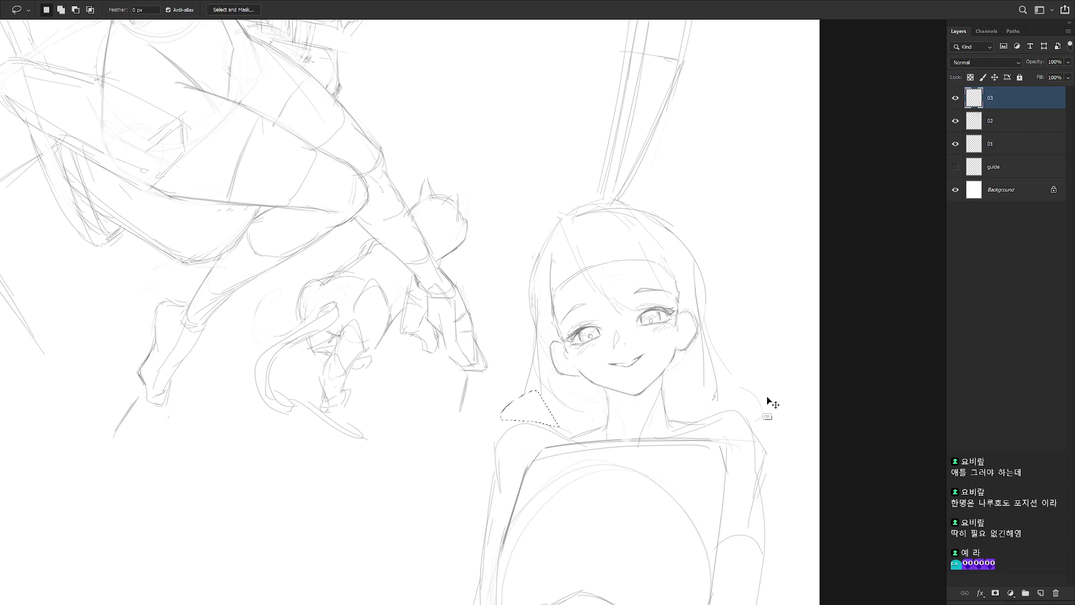
mouse_move(772, 401)
left_mouse_down()
mouse_move(746, 403)
mouse_move(804, 408)
left_mouse_up()
key("ctrl+d")
key("b")
mouse_move(518, 415)
left_mouse_down()
mouse_move(536, 389)
mouse_move(538, 416)
mouse_move(555, 414)
left_mouse_up()
key("ctrl+z")
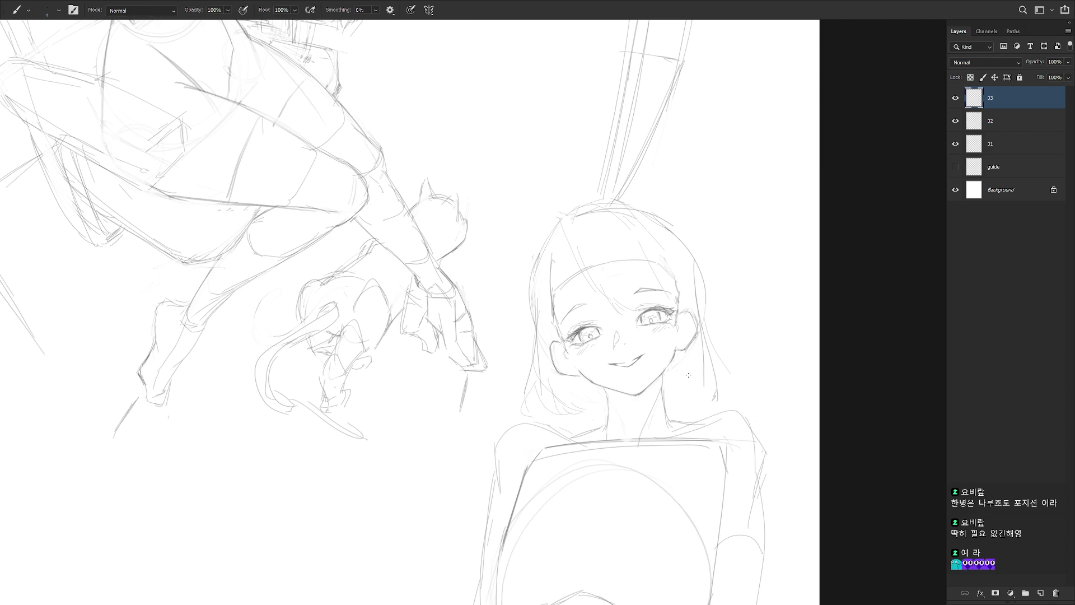
Draw strands along the hair's right edge down to a short mark below the ear
left_click_drag(700, 280, 724, 339)
key("ctrl+z")
left_click_drag(729, 372, 726, 392)
left_click_drag(707, 354, 688, 395)
mouse_move(669, 376)
left_mouse_down()
mouse_move(669, 392)
mouse_move(686, 387)
left_mouse_up()
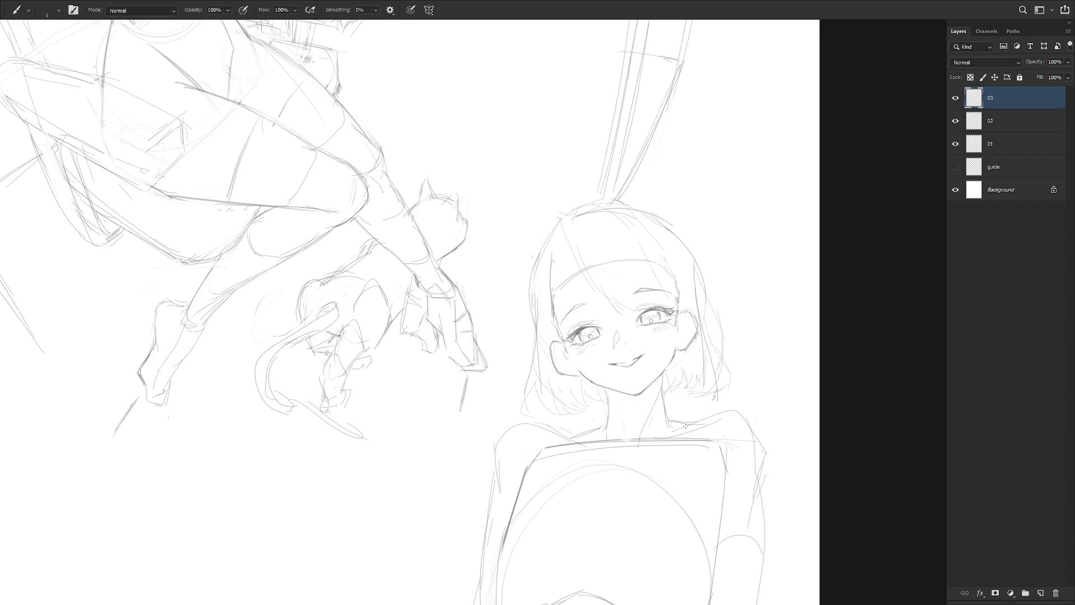
Erase the line across the forehead and adjust the crown using lasso selections
key("l")
mouse_move(592, 270)
left_mouse_down()
mouse_move(628, 318)
mouse_move(632, 310)
left_mouse_up()
key("ctrl+d")
key("e")
mouse_move(563, 283)
left_mouse_down()
mouse_move(650, 258)
mouse_move(591, 270)
left_mouse_up()
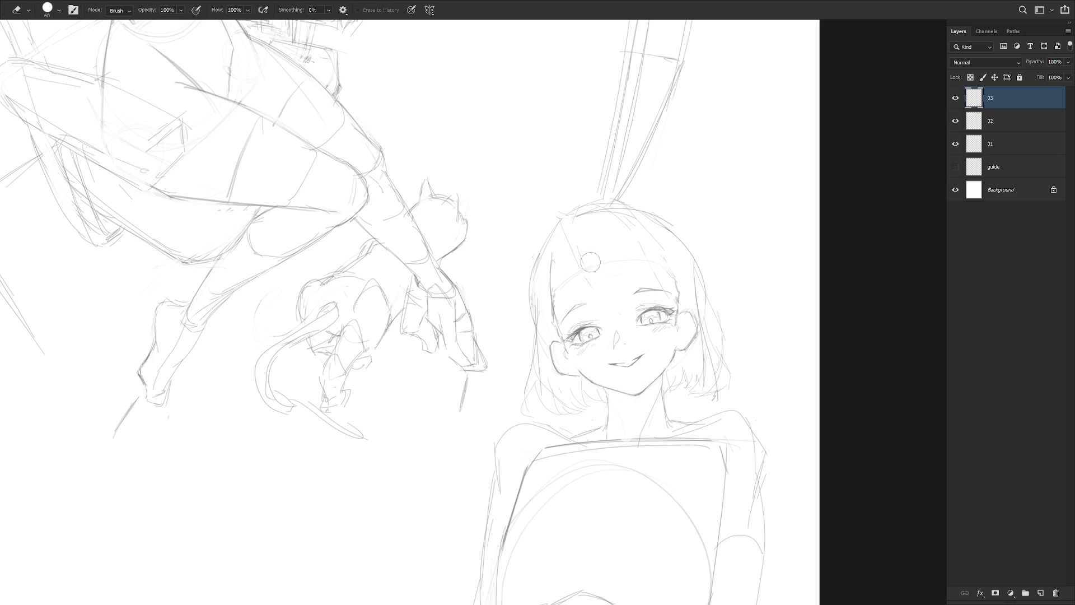
key("l")
mouse_move(586, 272)
left_mouse_down()
mouse_move(600, 297)
mouse_move(553, 306)
mouse_move(551, 249)
mouse_move(553, 308)
left_mouse_up()
key("ctrl+d")
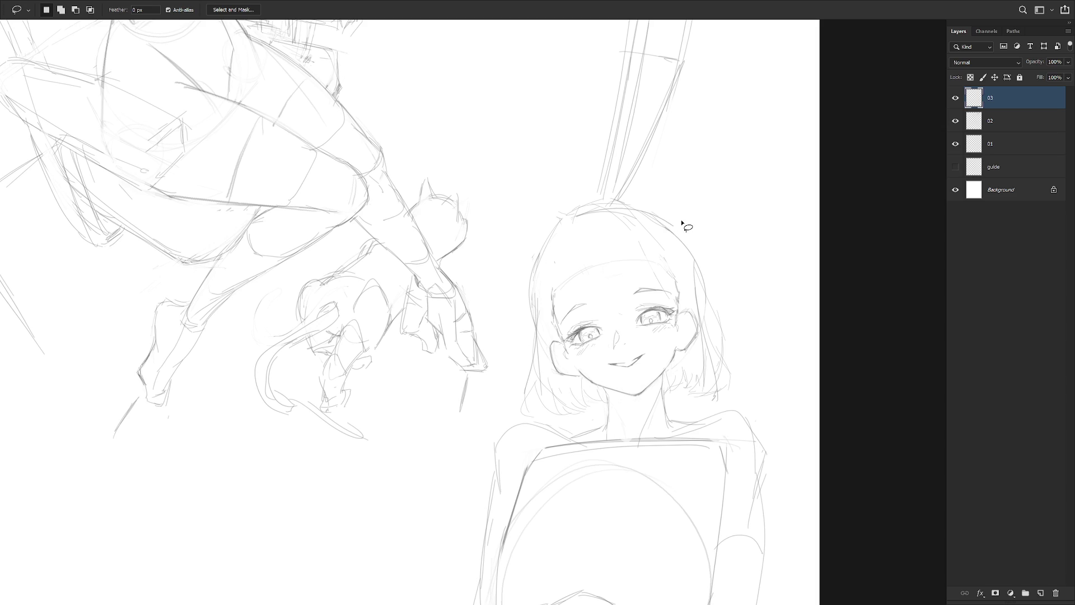
mouse_move(634, 219)
left_mouse_down()
mouse_move(616, 240)
mouse_move(676, 261)
mouse_move(673, 303)
left_mouse_up()
key("ctrl+d")
key("b")
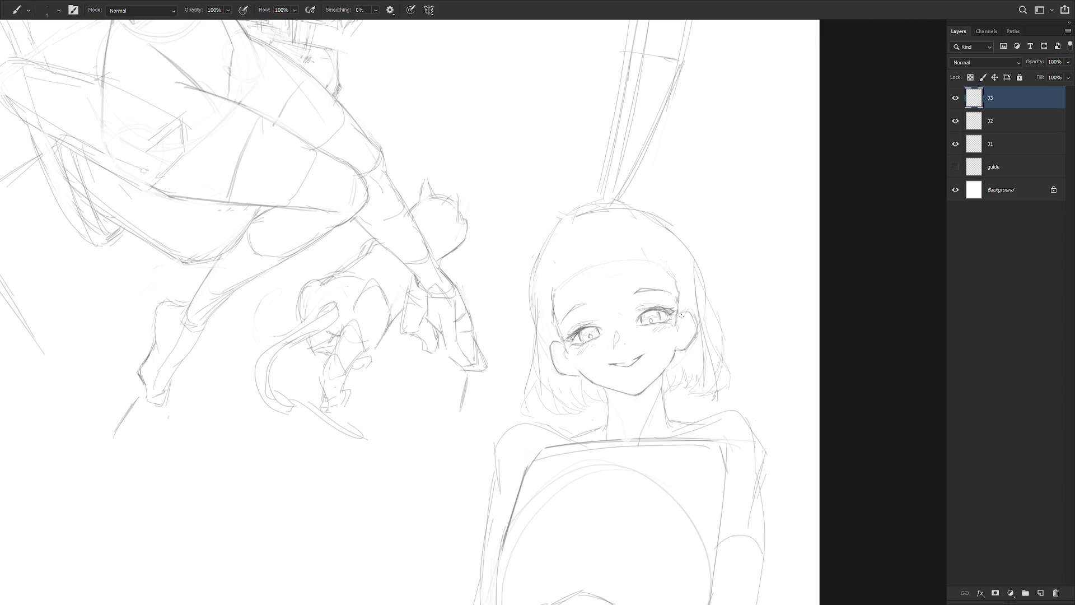
scroll(681, 316, "down", 3)
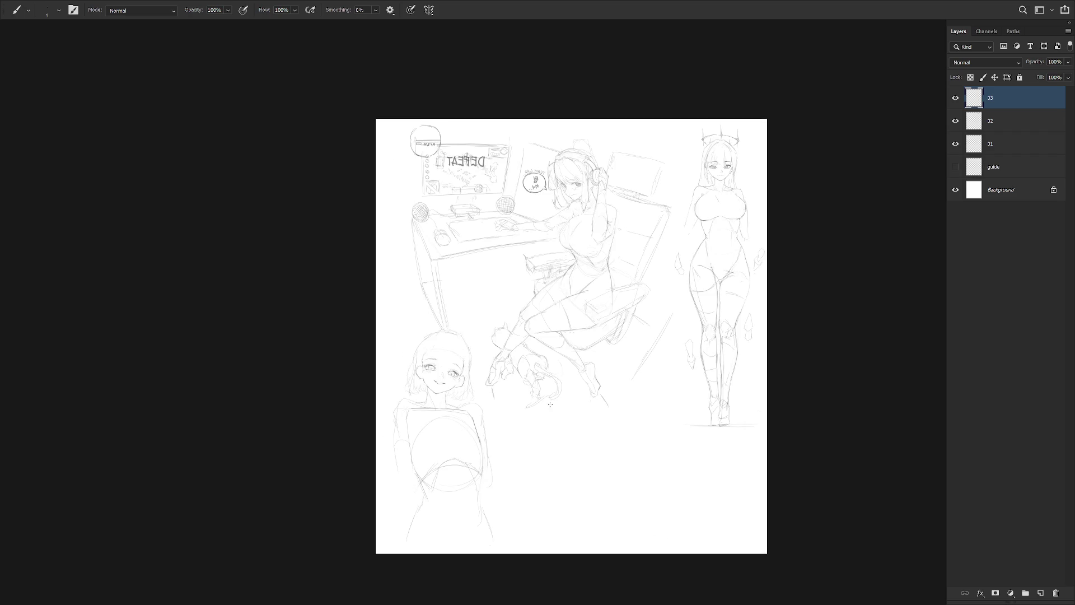
Redraw the left outline of the hair down to the shoulder
scroll(584, 408, "up", 5)
left_click_drag(503, 386, 577, 375)
key("e")
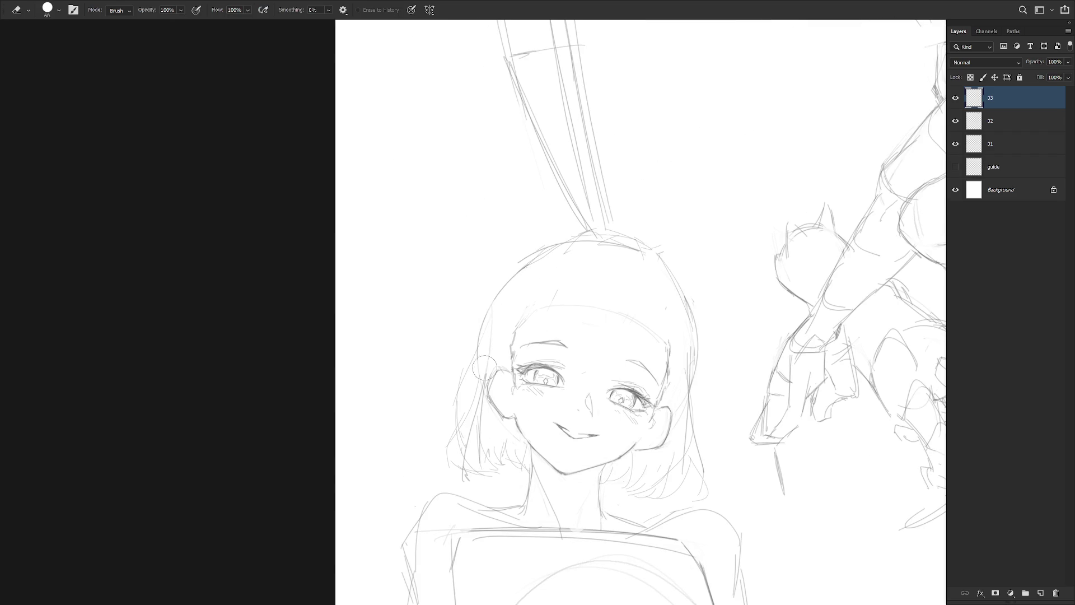
key("b")
left_click_drag(524, 260, 471, 348)
mouse_move(502, 277)
left_mouse_down()
mouse_move(430, 425)
mouse_move(451, 470)
left_mouse_up()
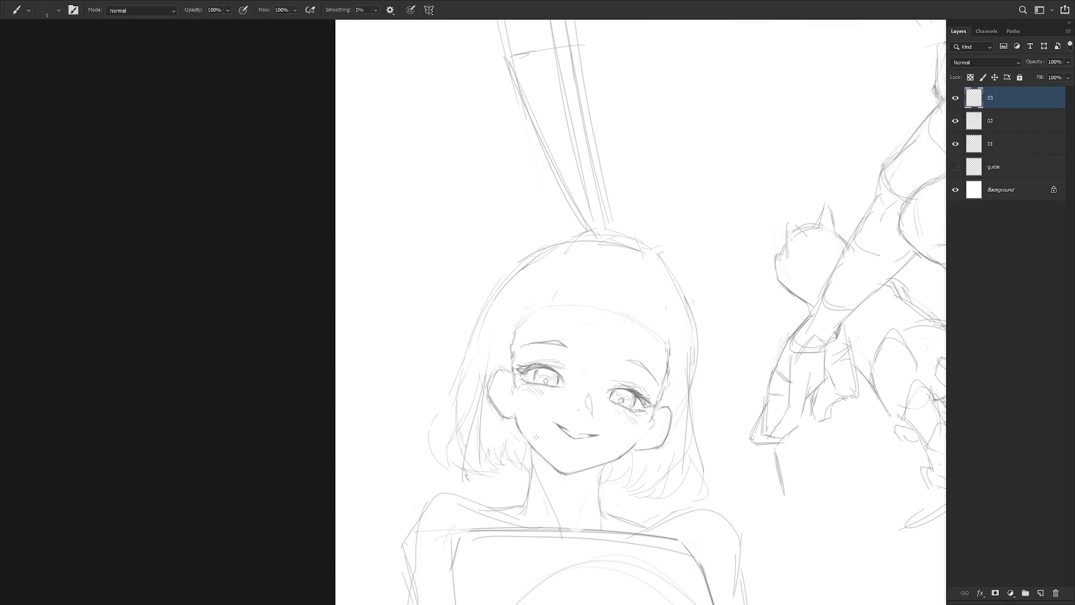
left_click_drag(471, 342, 431, 446)
left_click_drag(434, 451, 470, 472)
Lasso the mouth and jaw, rotate them about 2°, and flip the view horizontally
scroll(583, 433, "up", 2)
key("l")
scroll(593, 474, "down", 1)
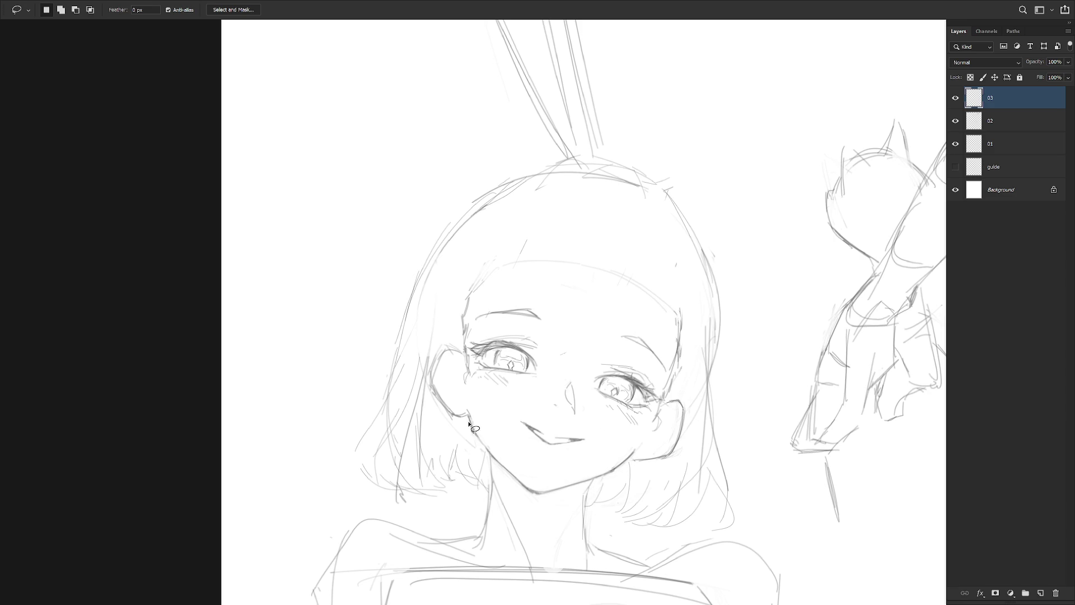
mouse_move(516, 490)
left_mouse_down()
mouse_move(583, 496)
mouse_move(476, 443)
left_mouse_up()
key("ctrl+t")
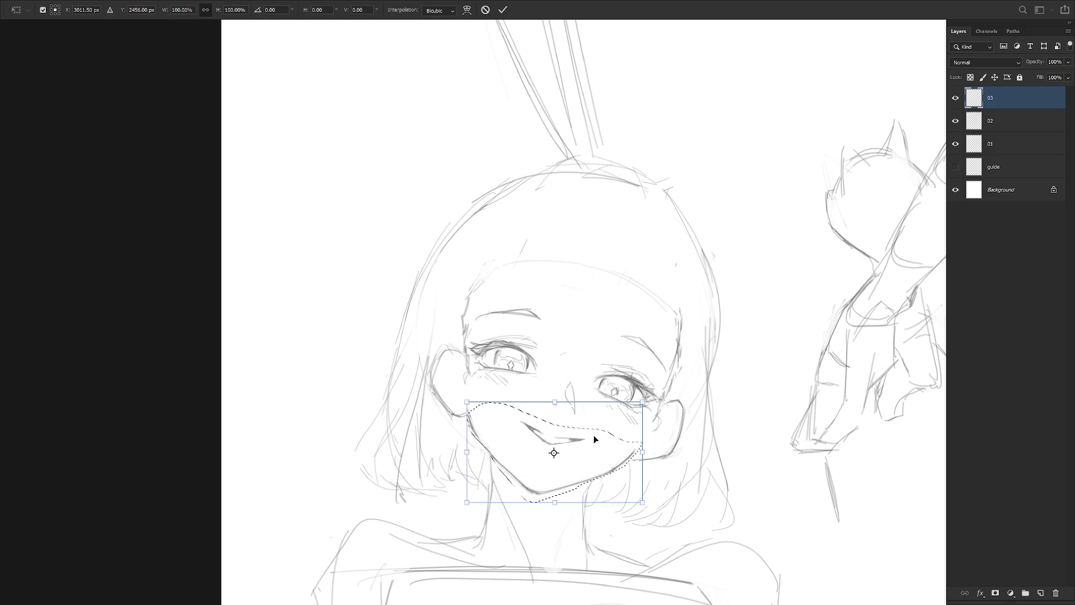
left_click_drag(466, 525, 469, 530)
key("Return")
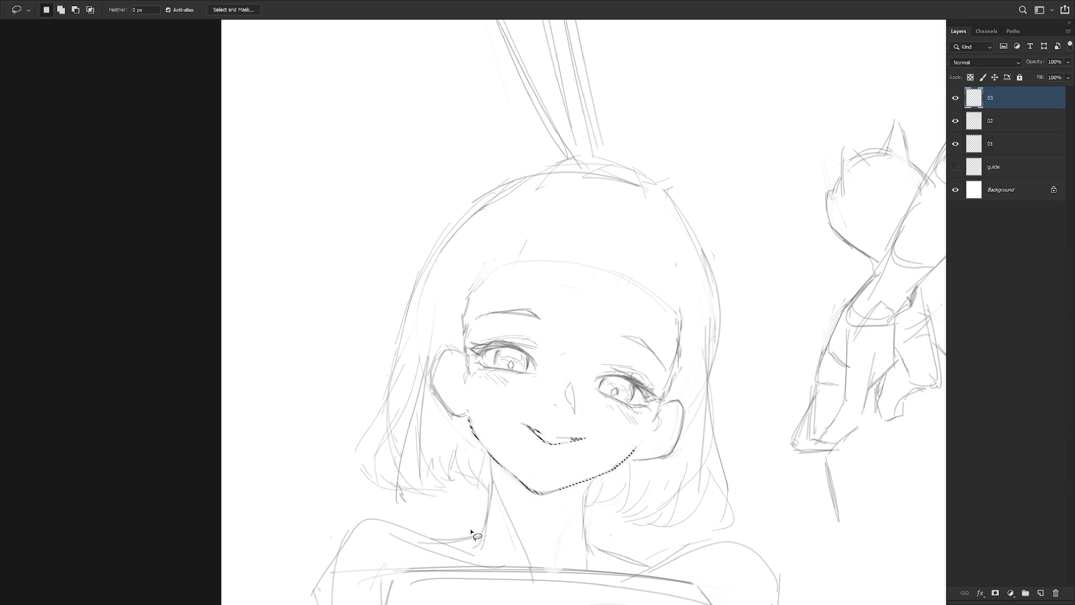
scroll(696, 504, "down", 5)
key("h")
scroll(706, 420, "up", 5)
key("b")
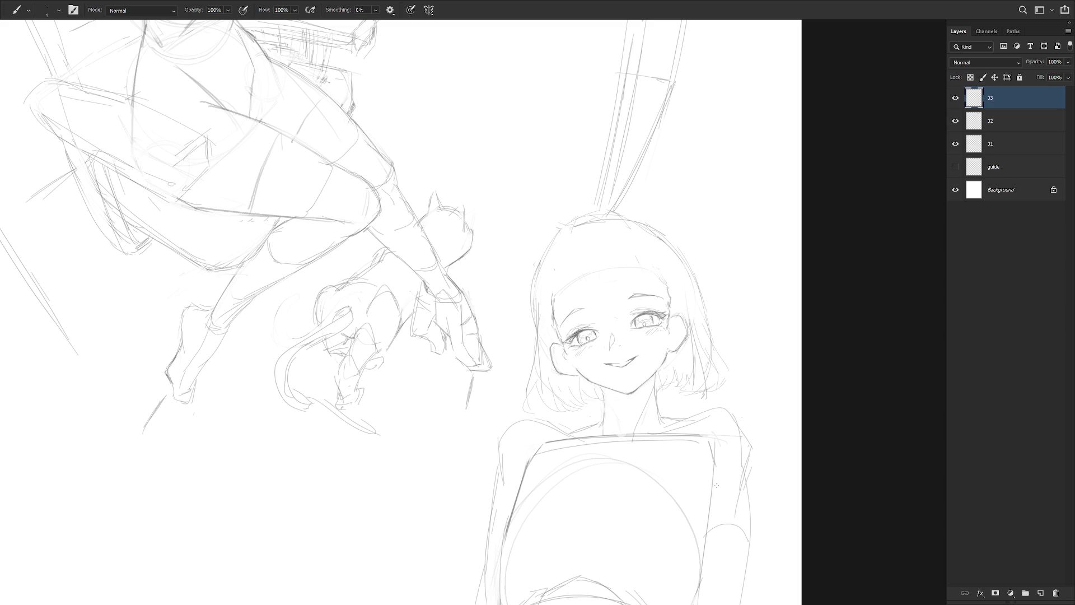
Redraw a longer line down the torso's right edge
scroll(652, 401, "down", 2)
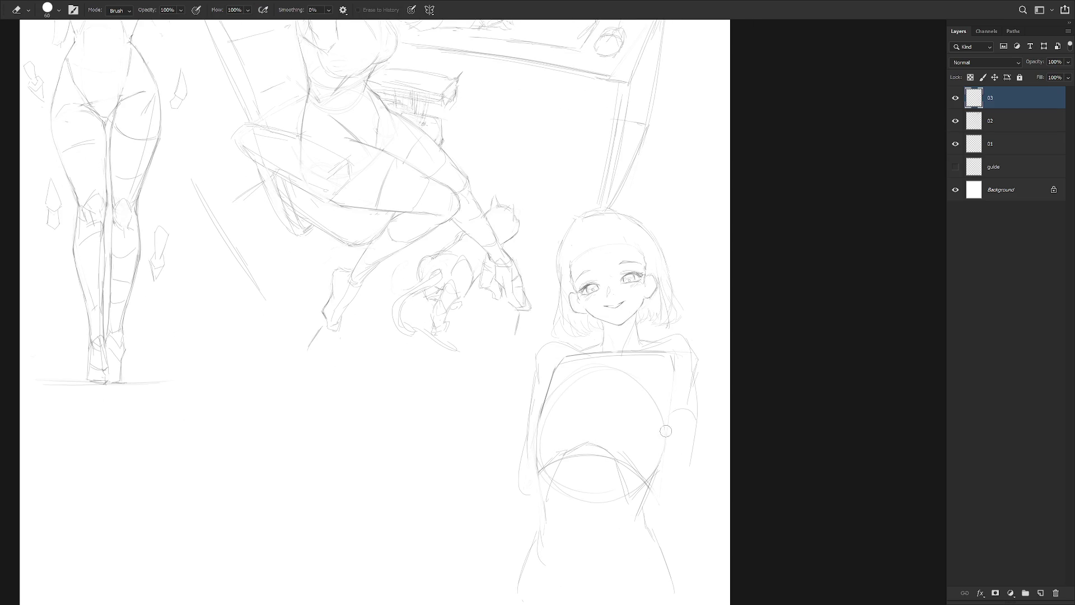
key("ctrl+z")
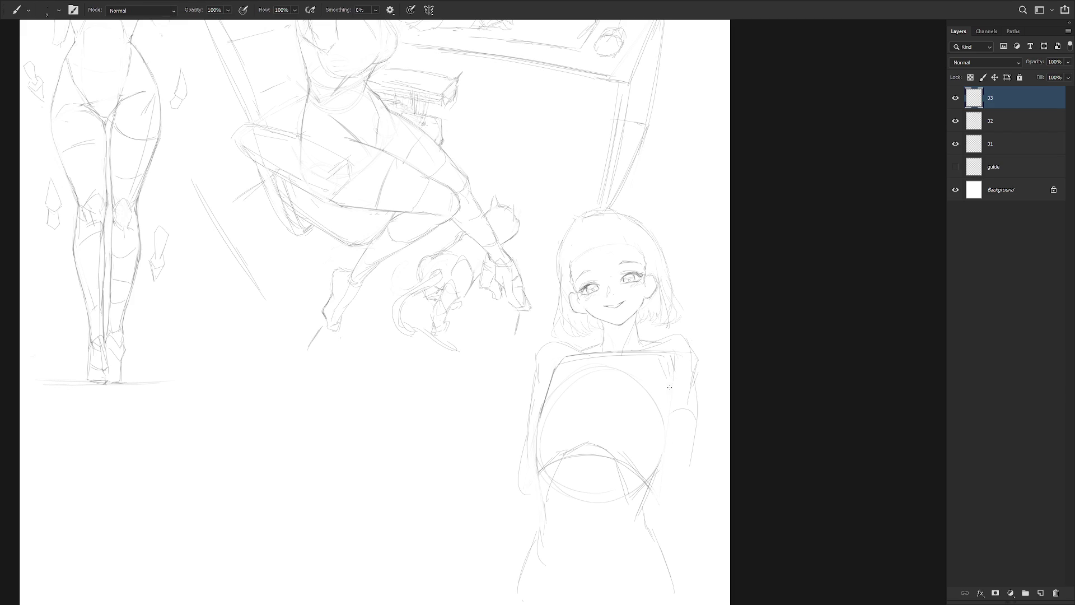
left_click_drag(670, 369, 666, 435)
key("ctrl+z")
mouse_move(672, 375)
left_mouse_down()
mouse_move(664, 472)
mouse_move(687, 466)
left_mouse_up()
key("e")
key("b")
Erase a small part of the right arm and darken its inner edge
left_click_drag(697, 417, 688, 454)
key("ctrl+z")
key("e")
left_click_drag(675, 403, 664, 419)
key("b")
left_click_drag(671, 369, 664, 426)
key("e")
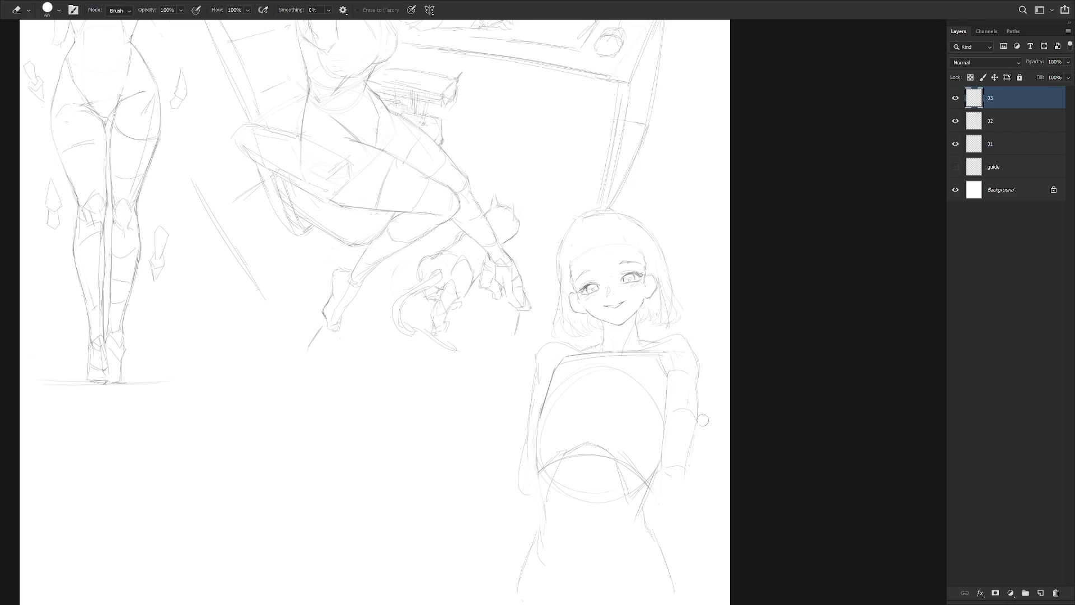
key("b")
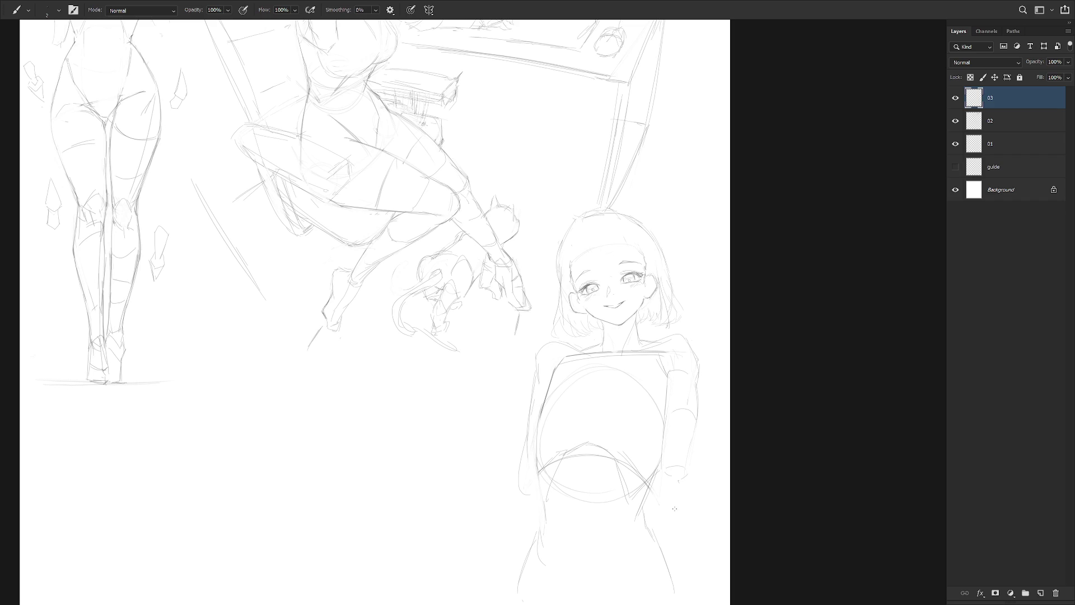
Touch up with the eraser, zoom out to check the drawing, then zoom in on the face
scroll(638, 332, "up", 1)
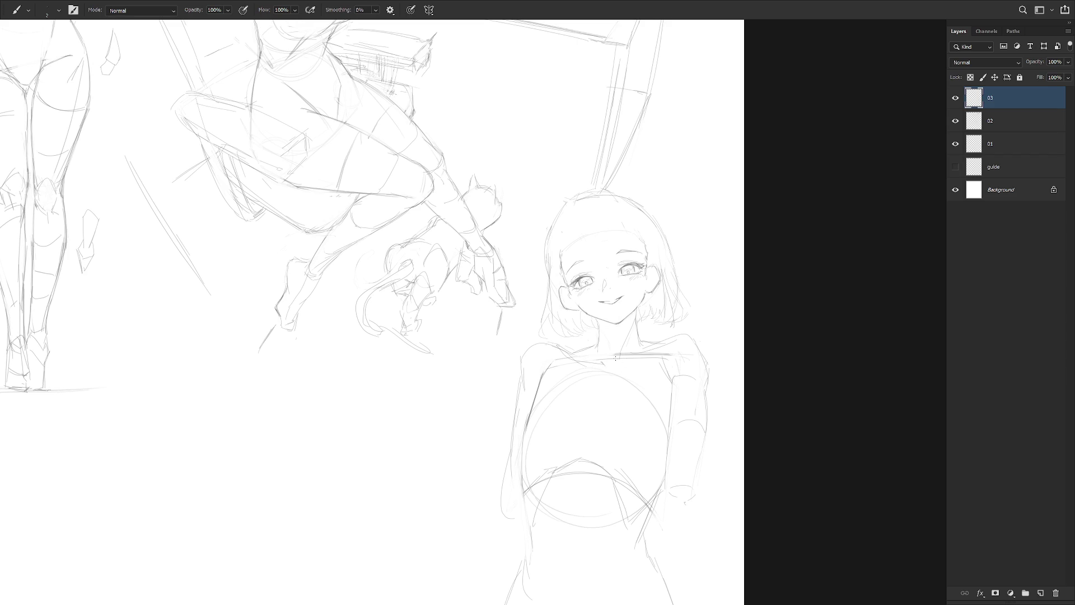
key("e")
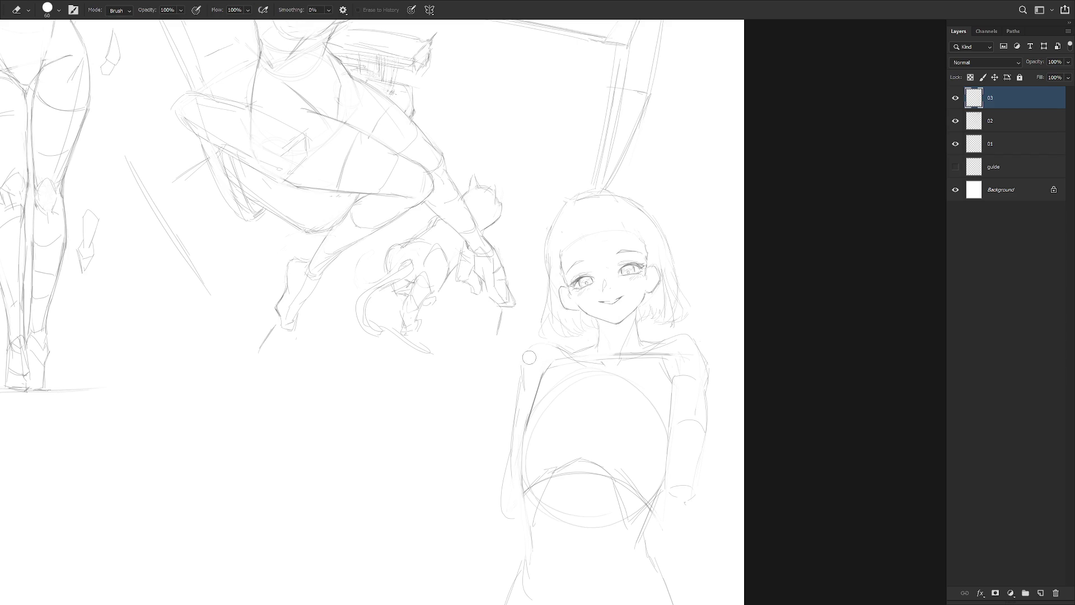
key("b")
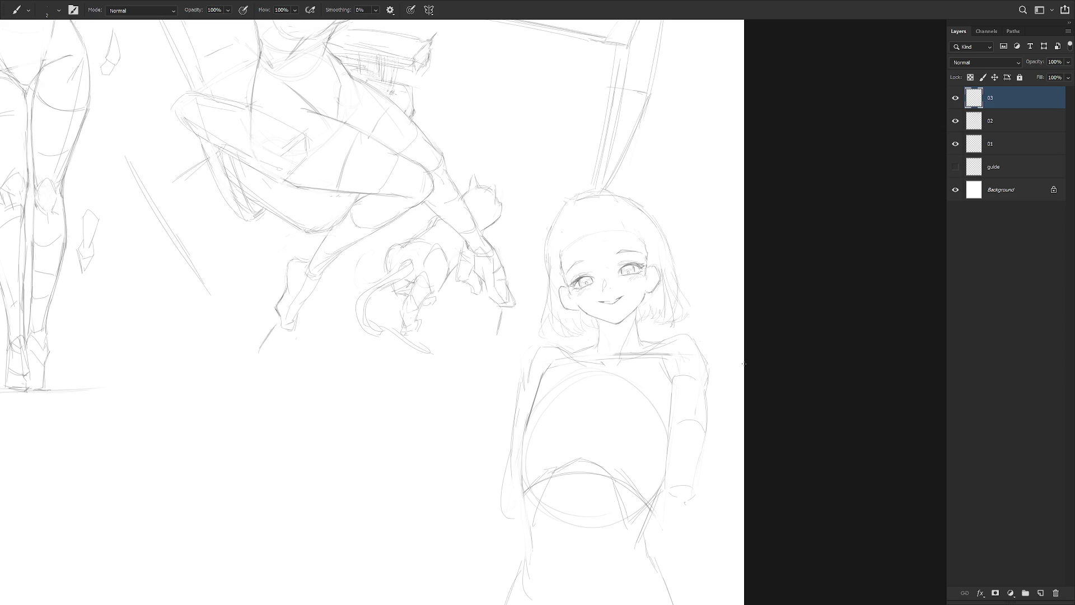
key("e")
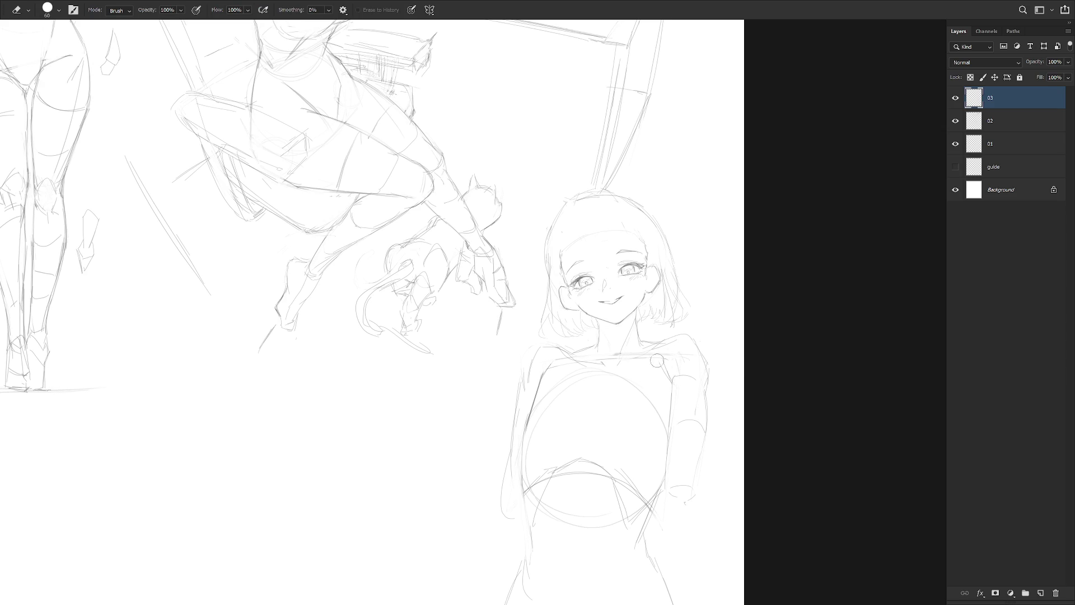
key("ctrl+minus")
key("b")
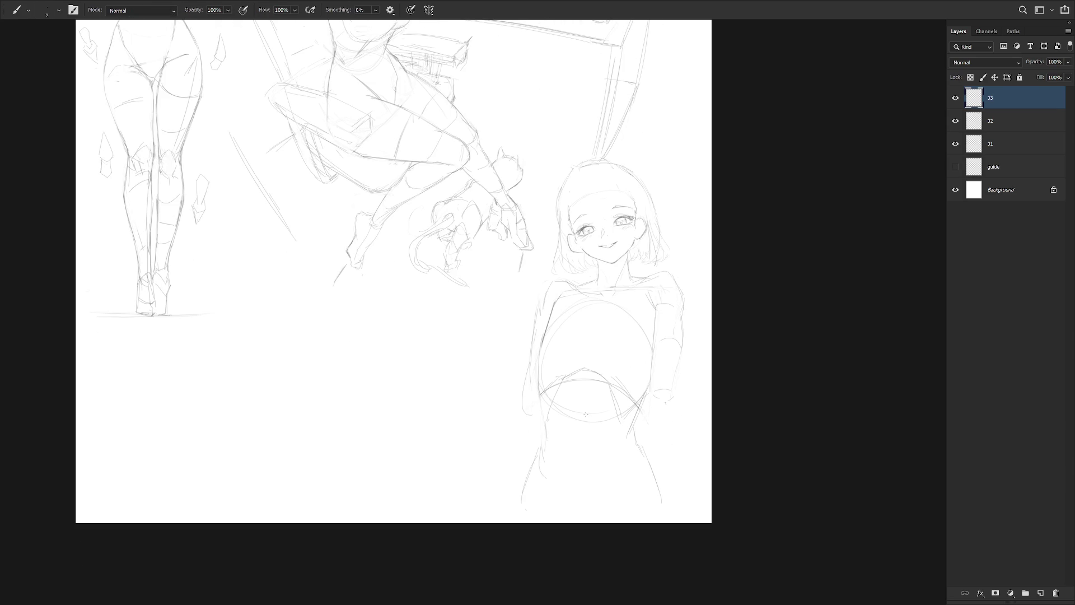
key("ctrl+plus")
key("ctrl+plus")
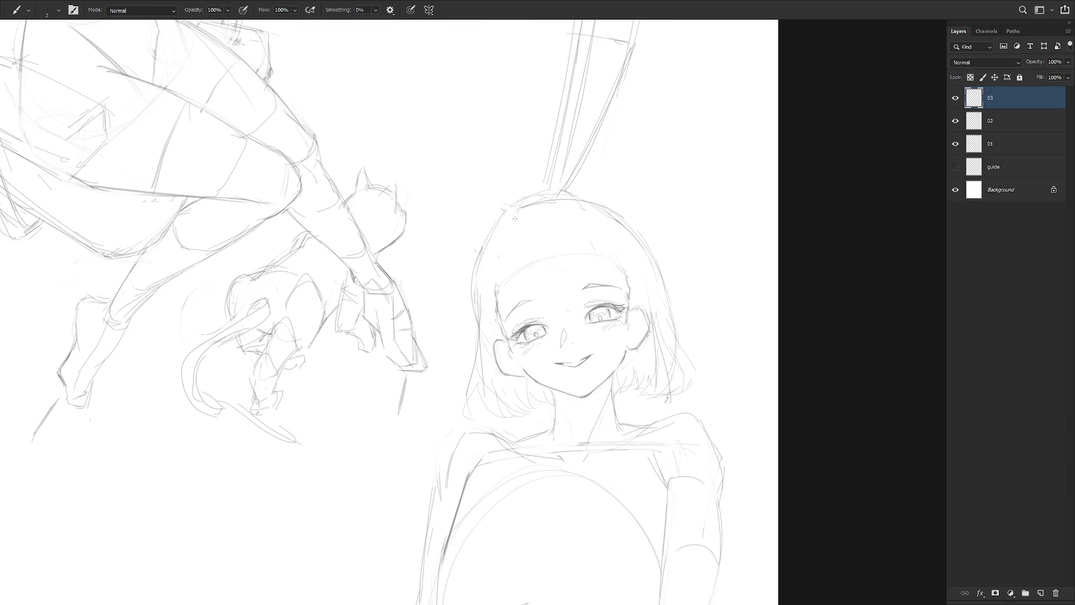
Add extra strands to the bangs, extending one line downward
mouse_move(514, 259)
left_mouse_down()
mouse_move(547, 317)
mouse_move(542, 299)
left_mouse_up()
left_click_drag(526, 304, 535, 311)
key("ctrl+z")
key("ctrl+z")
left_click_drag(522, 279, 524, 299)
Draw a short horn left of the hair and a horn on the head's right side
left_click_drag(465, 272, 448, 266)
key("ctrl+z")
mouse_move(455, 274)
left_mouse_down()
mouse_move(472, 256)
mouse_move(436, 302)
mouse_move(441, 236)
left_mouse_up()
key("ctrl+z")
key("ctrl+z")
mouse_move(467, 282)
left_mouse_down()
mouse_move(440, 241)
mouse_move(439, 288)
mouse_move(475, 316)
mouse_move(445, 318)
left_mouse_up()
mouse_move(644, 240)
left_mouse_down()
mouse_move(645, 206)
mouse_move(668, 237)
left_mouse_up()
mouse_move(652, 169)
left_mouse_down()
mouse_move(669, 264)
mouse_move(669, 233)
mouse_move(665, 271)
left_mouse_up()
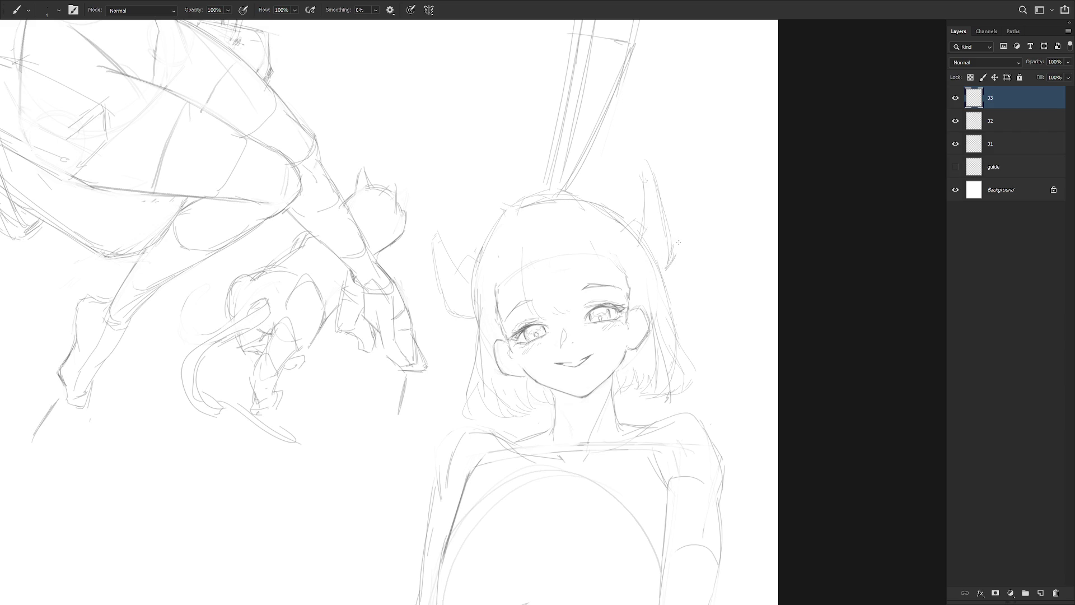
left_click_drag(645, 215, 640, 241)
left_click_drag(648, 420, 715, 287)
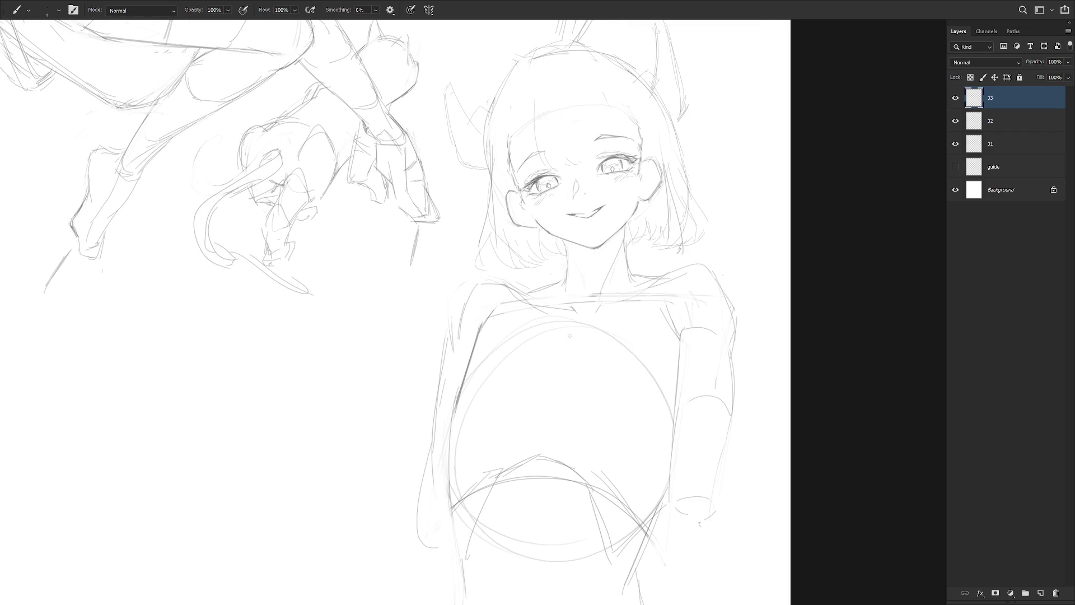
Try several arcs along the torso's left side and shoulder, undoing each attempt
left_click_drag(486, 335, 415, 469)
key("ctrl+z")
key("ctrl+z")
left_click_drag(483, 343, 420, 501)
key("ctrl+z")
mouse_move(488, 329)
left_mouse_down()
mouse_move(386, 464)
mouse_move(451, 490)
left_mouse_up()
key("ctrl+z")
key("ctrl+z")
mouse_move(439, 367)
left_mouse_down()
mouse_move(407, 480)
mouse_move(441, 491)
left_mouse_up()
key("ctrl+z")
key("ctrl+z")
With the hard-edged pencil, sketch a faint curve left of the torso and a short stroke near the right arm
scroll(591, 329, "down", 3)
key("shift+b")
left_click_drag(527, 352, 531, 404)
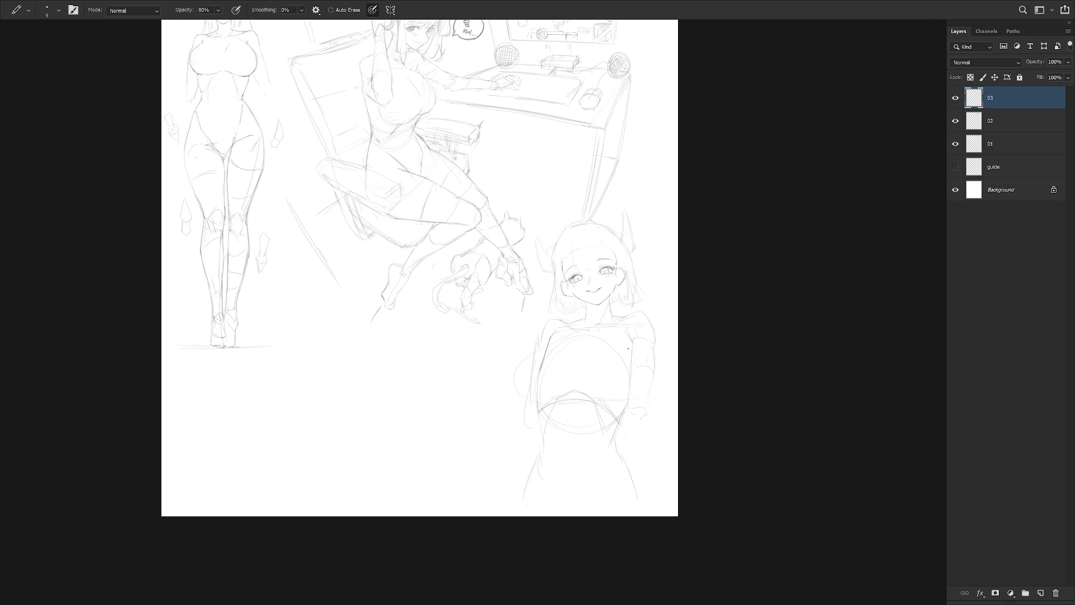
left_click_drag(638, 367, 641, 390)
scroll(552, 358, "up", 2)
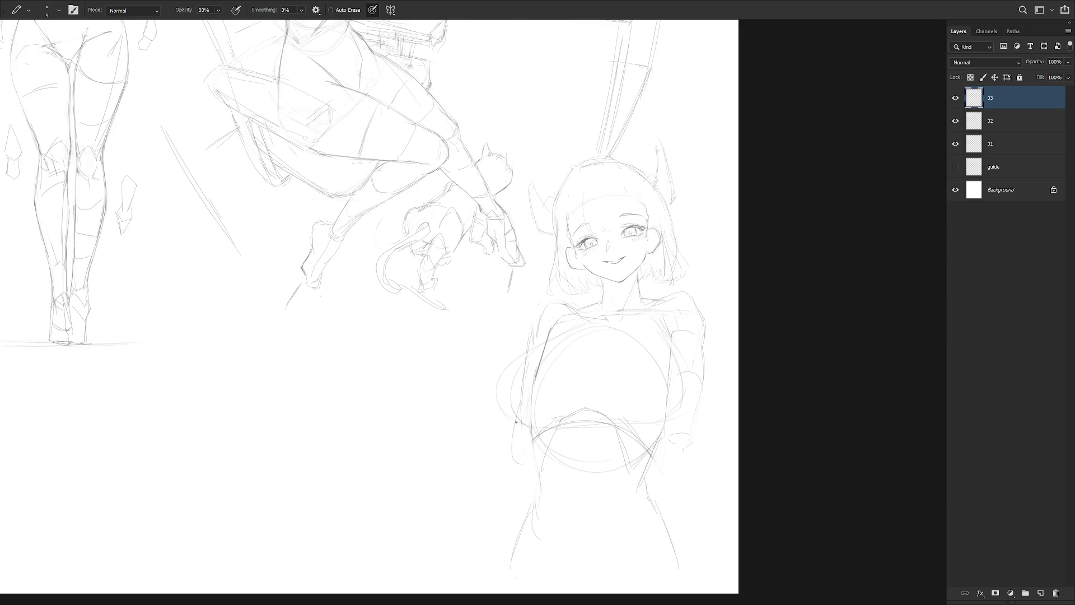
Lasso-select and clear the torso's left edge, then redraw its curve with the pencil
key("l")
mouse_move(507, 421)
left_mouse_down()
mouse_move(519, 371)
mouse_move(497, 413)
mouse_move(509, 422)
left_mouse_up()
key("ctrl+d")
key("b")
left_click_drag(537, 350, 513, 415)
Add a faint stroke on the chest's right side and an arc on the chest circle's upper-left edge
key("shift+b")
key("shift+b")
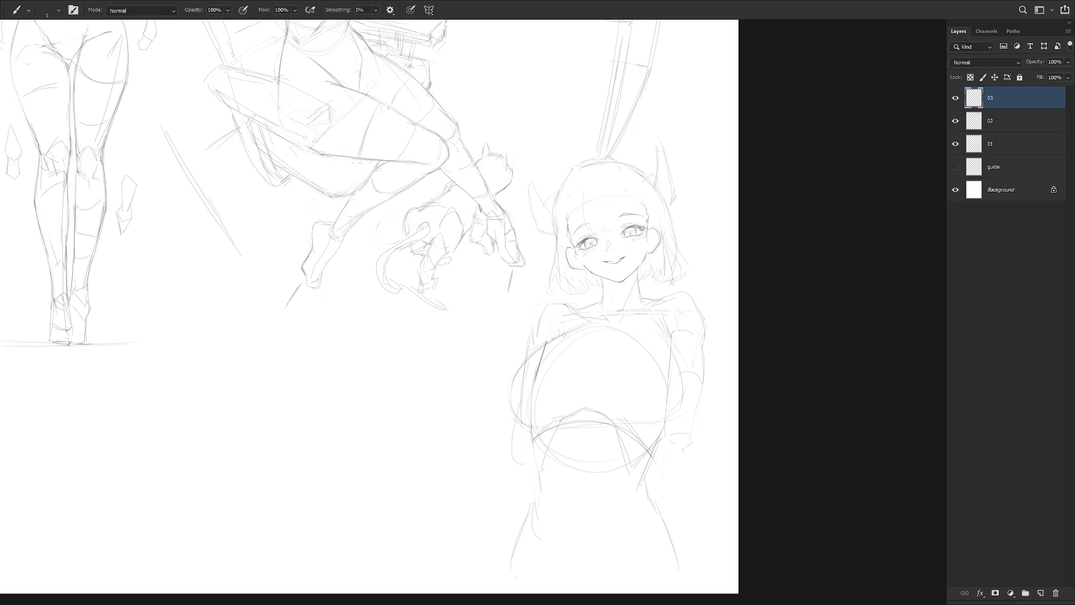
key("shift+b")
key("shift+b")
key("shift+b")
key("shift+b")
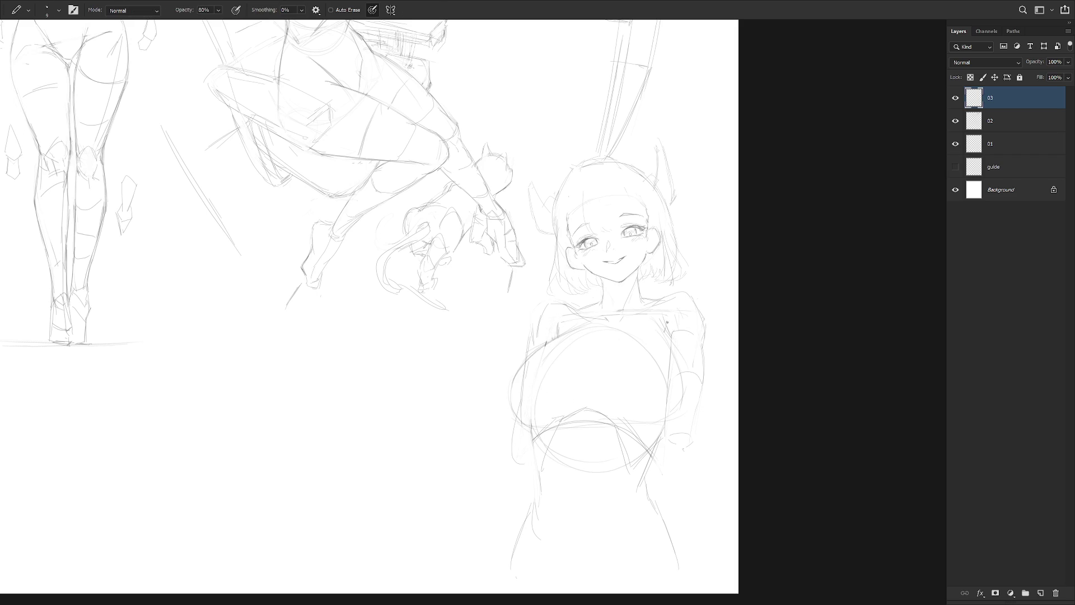
left_click_drag(682, 399, 652, 421)
left_click_drag(542, 423, 580, 411)
key("ctrl+z")
left_click_drag(516, 385, 511, 418)
key("ctrl+z")
left_click_drag(540, 348, 509, 386)
key("shift+b")
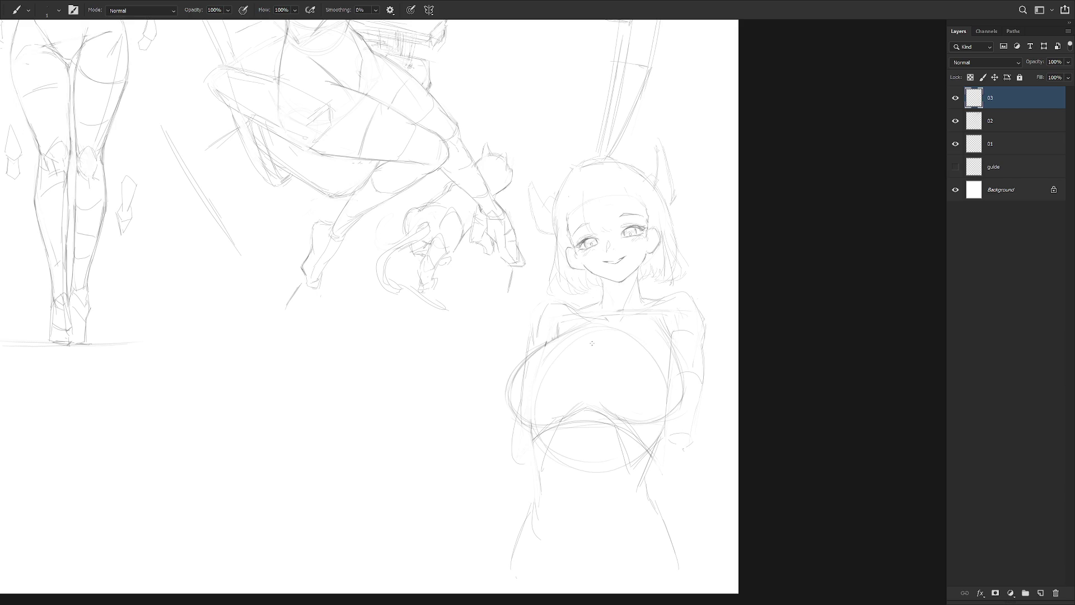
Cycle through eraser, smudge and brush, then draw a short 1 px line down the torso's left edge
key("e")
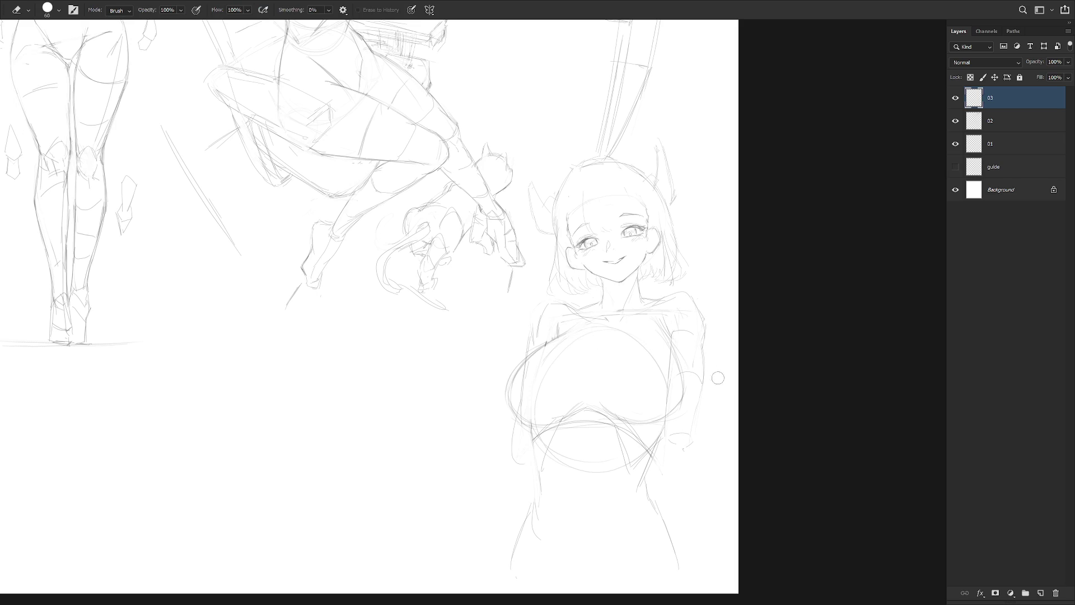
key("b")
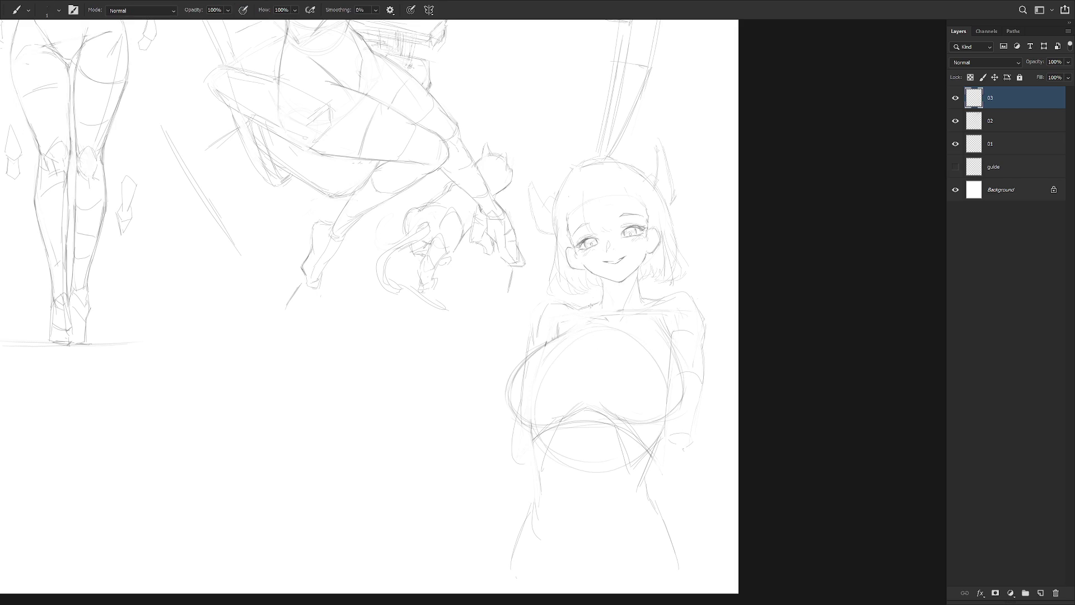
key("r")
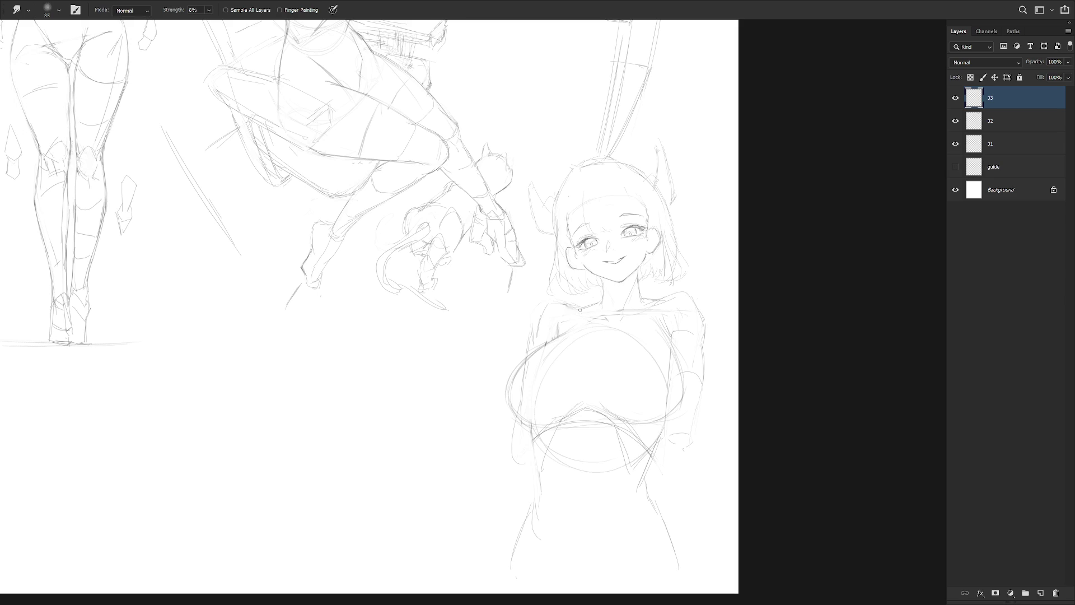
key("b")
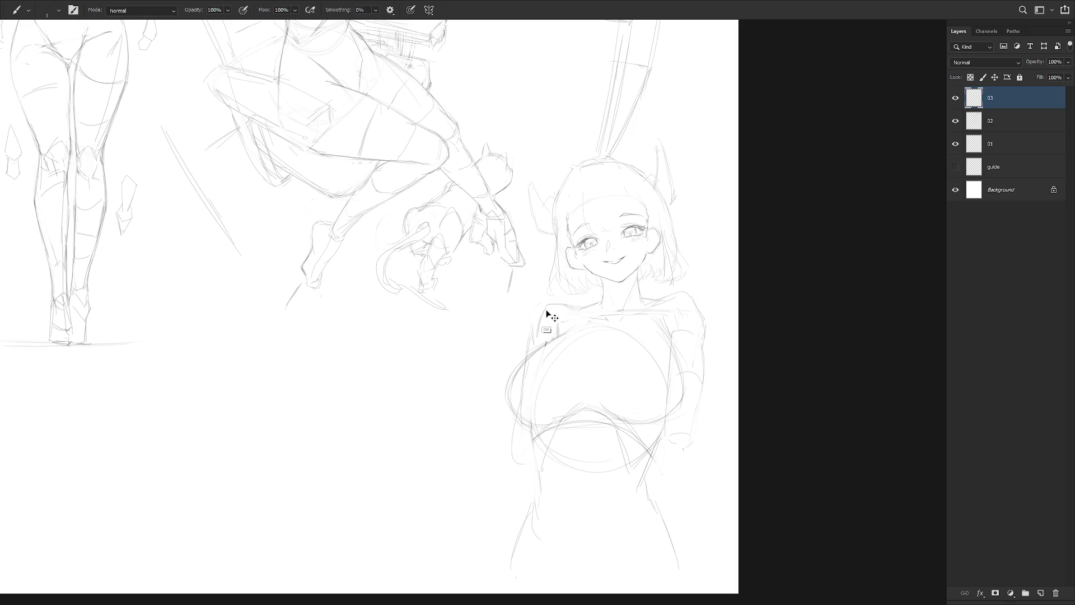
key("e")
key("b")
key("e")
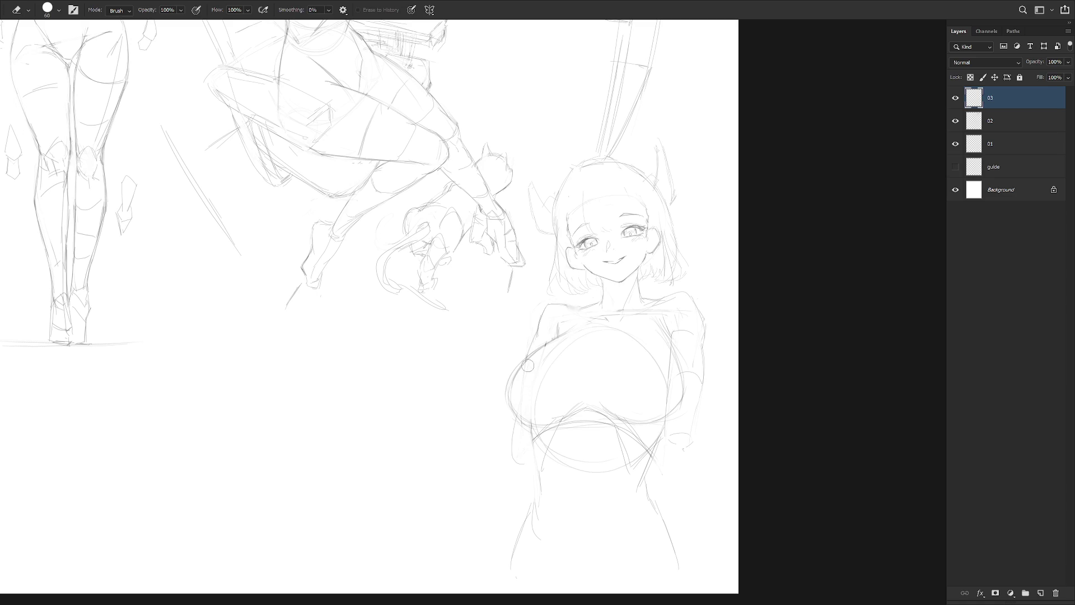
key("b")
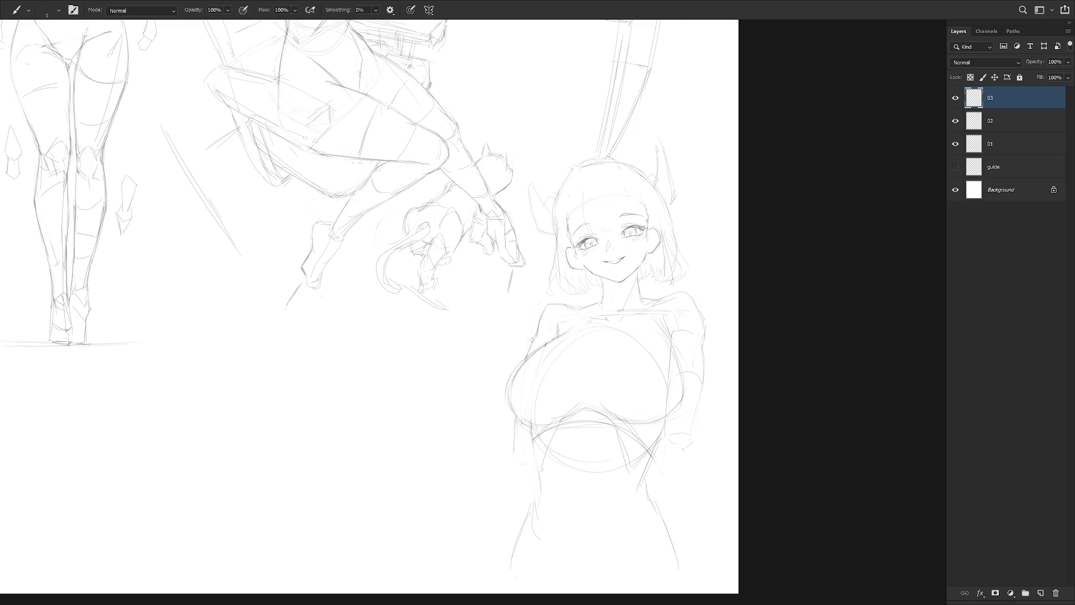
left_click_drag(512, 423, 511, 447)
scroll(603, 209, "up", 3)
Darken the left and right hair outlines down to the jaw and the right cheek edge
key("e")
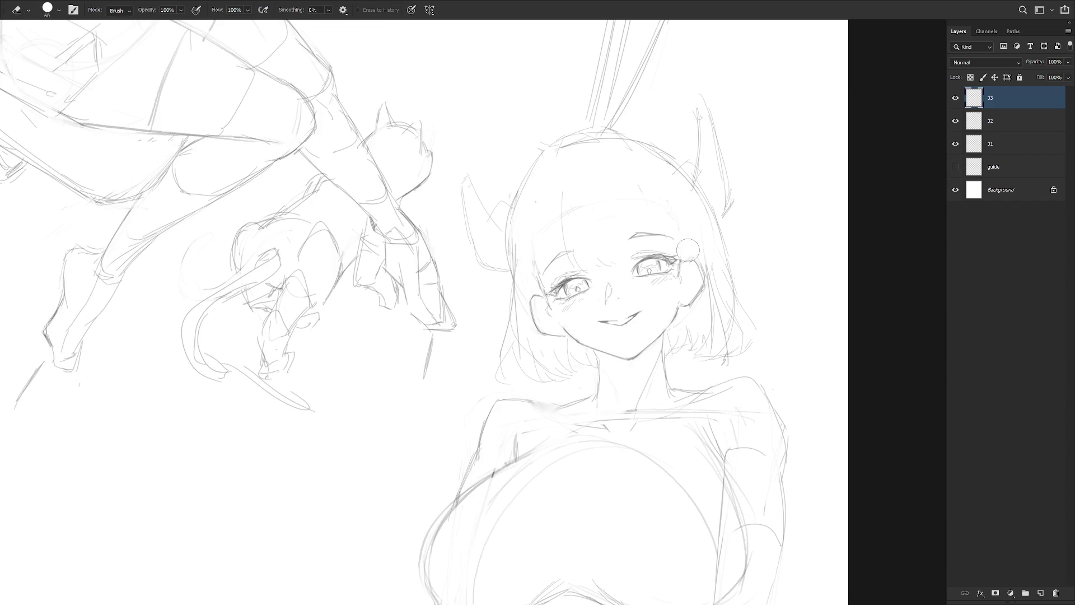
key("b")
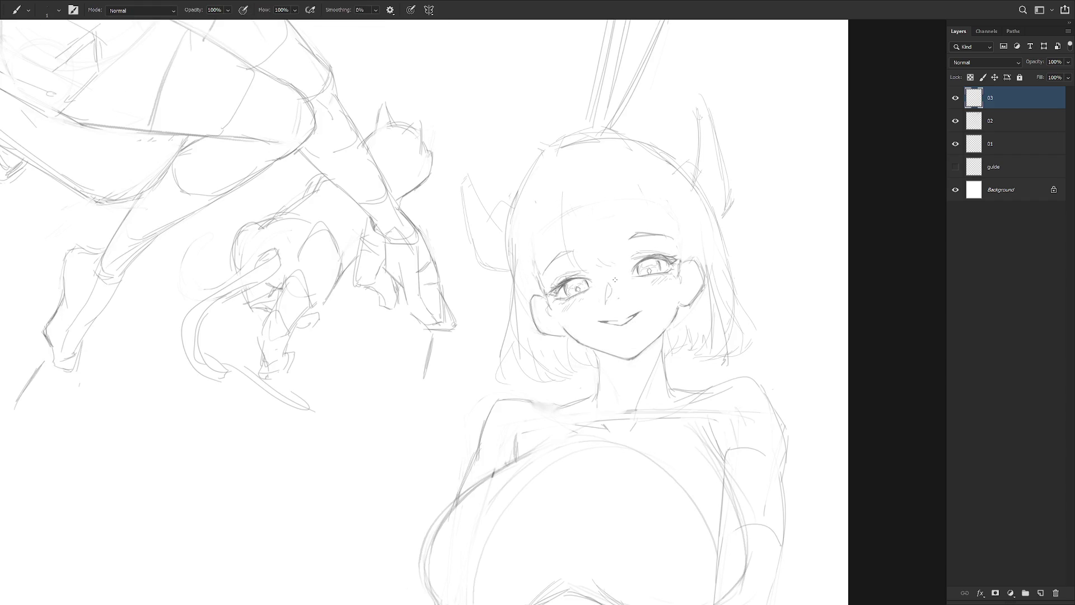
left_click_drag(516, 219, 512, 238)
left_click_drag(543, 158, 514, 227)
left_click_drag(664, 160, 705, 224)
left_click_drag(678, 261, 686, 350)
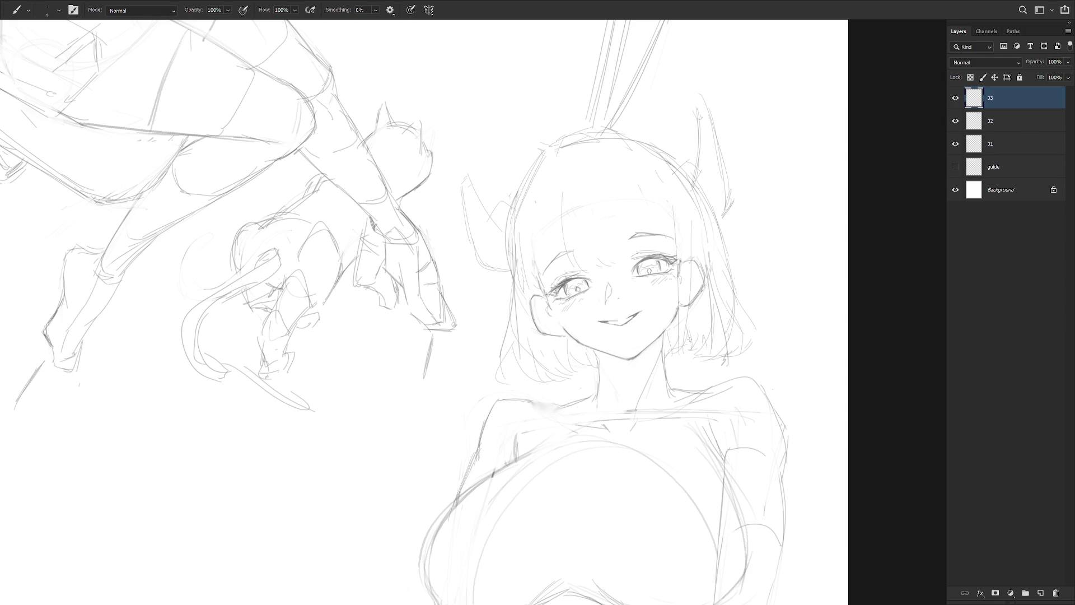
mouse_move(529, 191)
left_mouse_down()
mouse_move(553, 345)
mouse_move(550, 334)
left_mouse_up()
left_click_drag(651, 175, 674, 229)
mouse_move(681, 186)
left_mouse_down()
mouse_move(705, 233)
mouse_move(685, 324)
left_mouse_up()
mouse_move(517, 193)
left_mouse_down()
mouse_move(532, 298)
mouse_move(555, 333)
left_mouse_up()
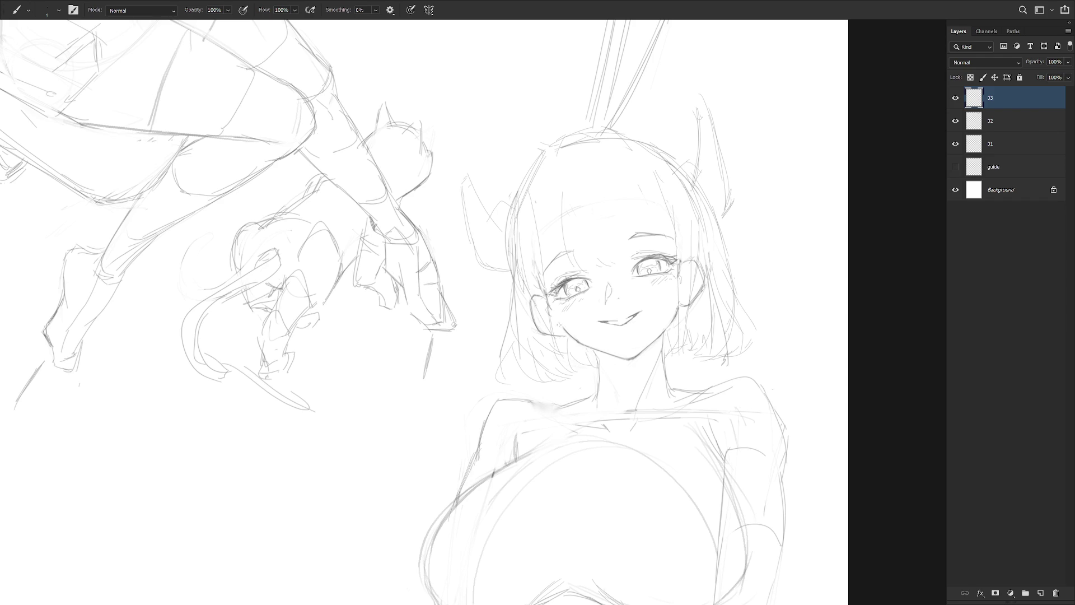
Add marks beside the left eyebrow and draw hair strands across the top and bangs
left_click_drag(569, 265, 575, 271)
left_click_drag(596, 156, 606, 173)
left_click_drag(611, 153, 629, 255)
left_click_drag(636, 153, 661, 177)
left_click_drag(612, 146, 654, 169)
Redraw the left horn outline with firmer strokes
left_click_drag(461, 169, 481, 269)
mouse_move(466, 203)
left_mouse_down()
mouse_move(477, 255)
mouse_move(486, 234)
left_mouse_up()
left_click_drag(466, 156, 490, 214)
Flip the canvas view horizontally and frame the horned girl's face to check proportions
scroll(720, 324, "down", 5)
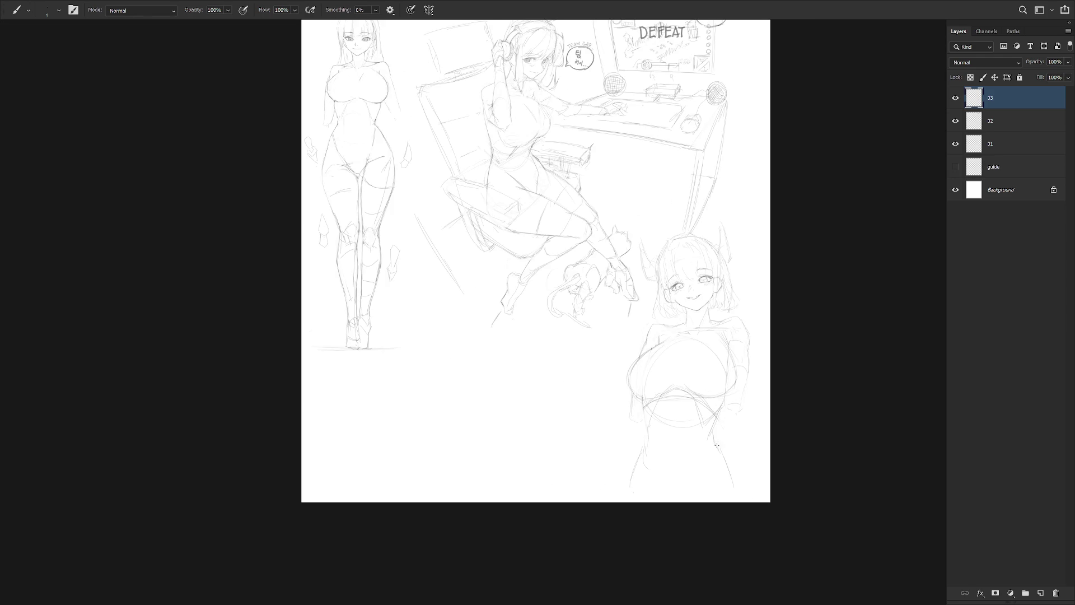
key("ctrl+shift+h")
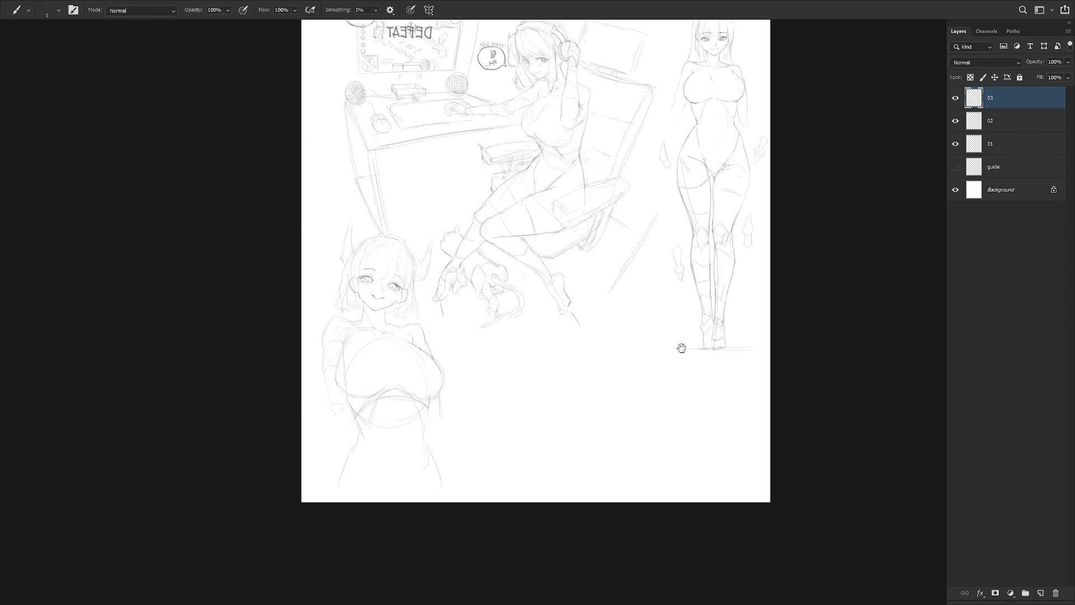
scroll(681, 347, "up", 5)
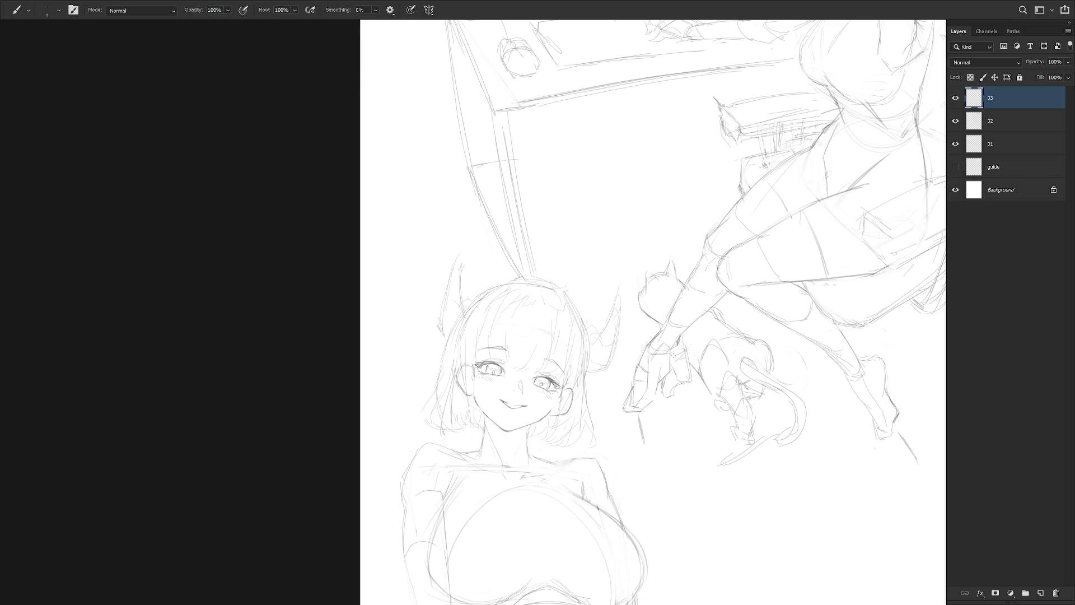
scroll(559, 331, "up", 2)
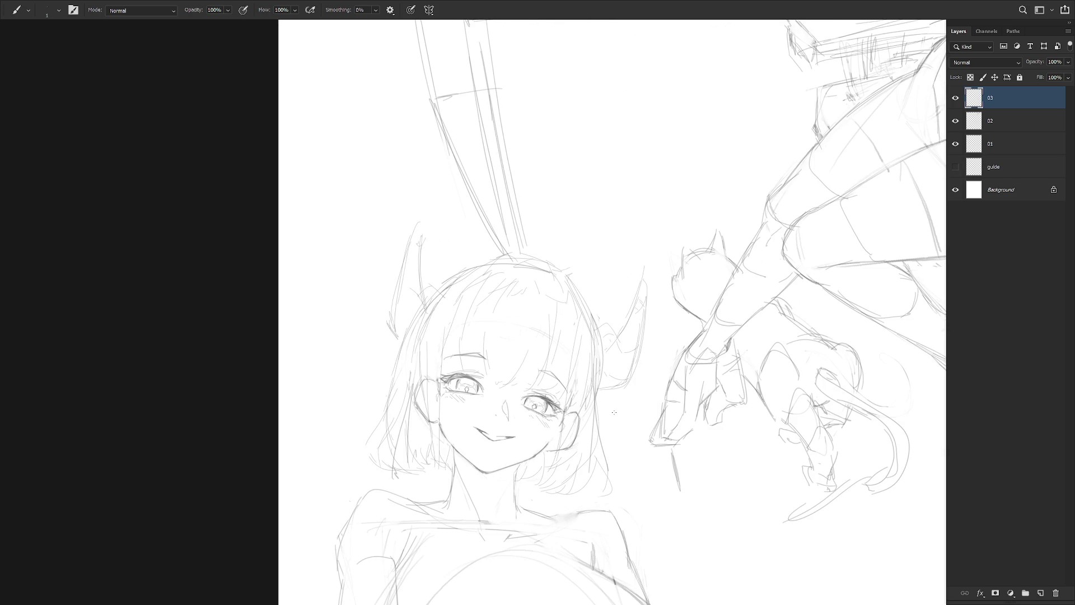
left_click_drag(614, 422, 650, 416)
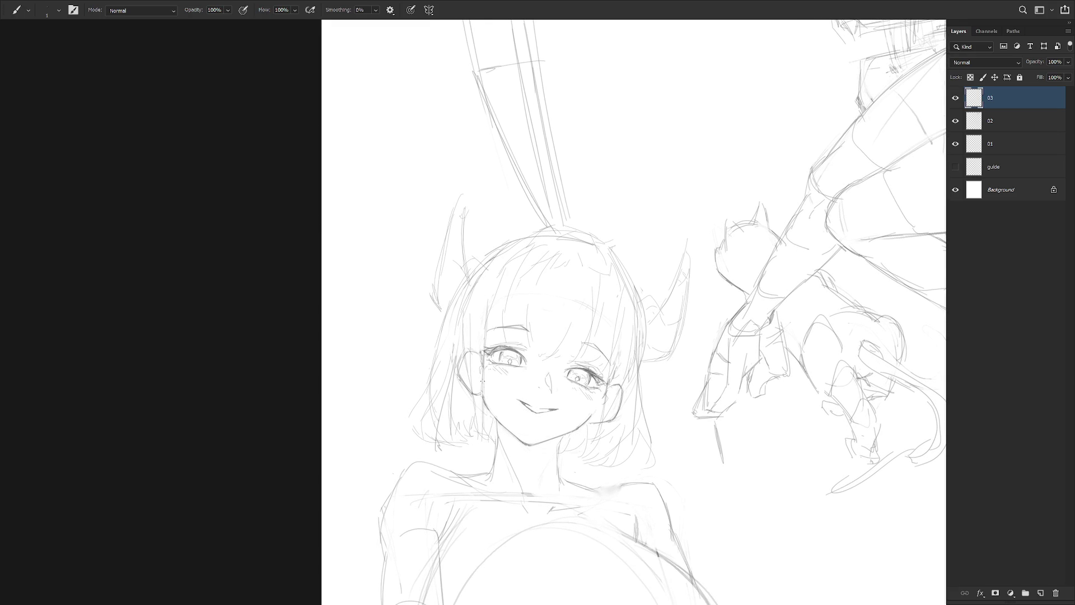
Toggle between the eraser and the pencil brush several times
key("e")
key("b")
key("e")
key("b")
key("e")
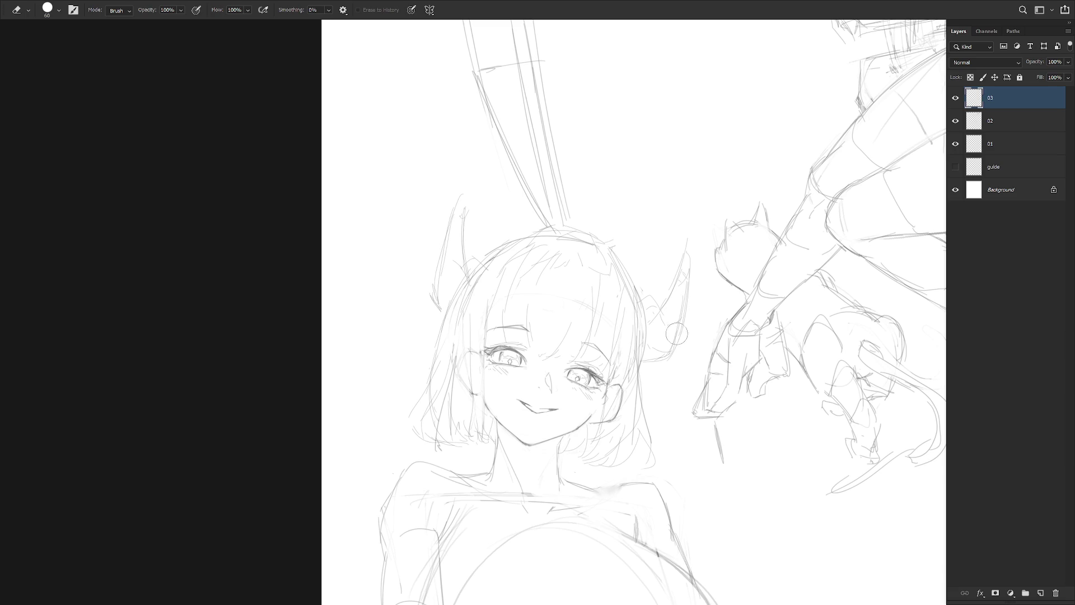
Flip the canvas view back to unmirrored and return to the pencil brush
scroll(678, 388, "down", 1)
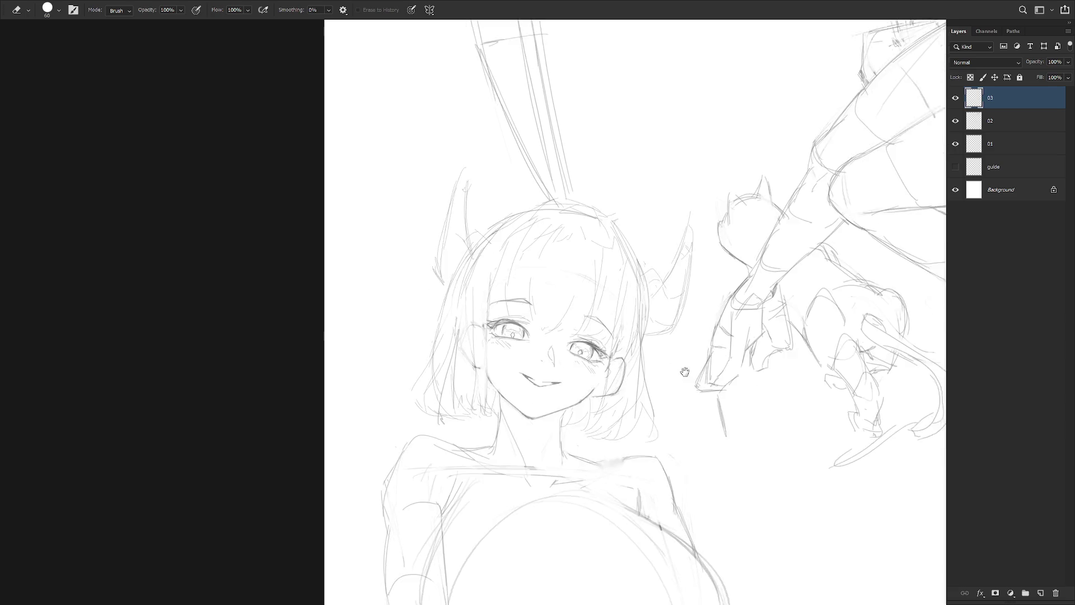
scroll(678, 388, "down", 5)
scroll(746, 379, "up", 1)
key("h")
scroll(696, 444, "right", 3)
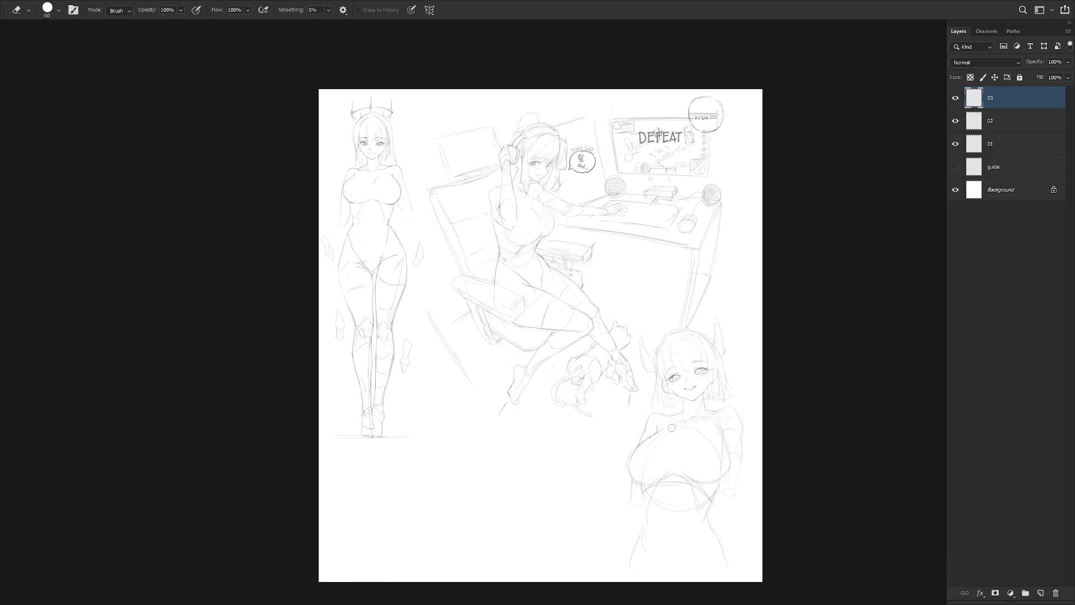
scroll(738, 406, "up", 3)
key("b")
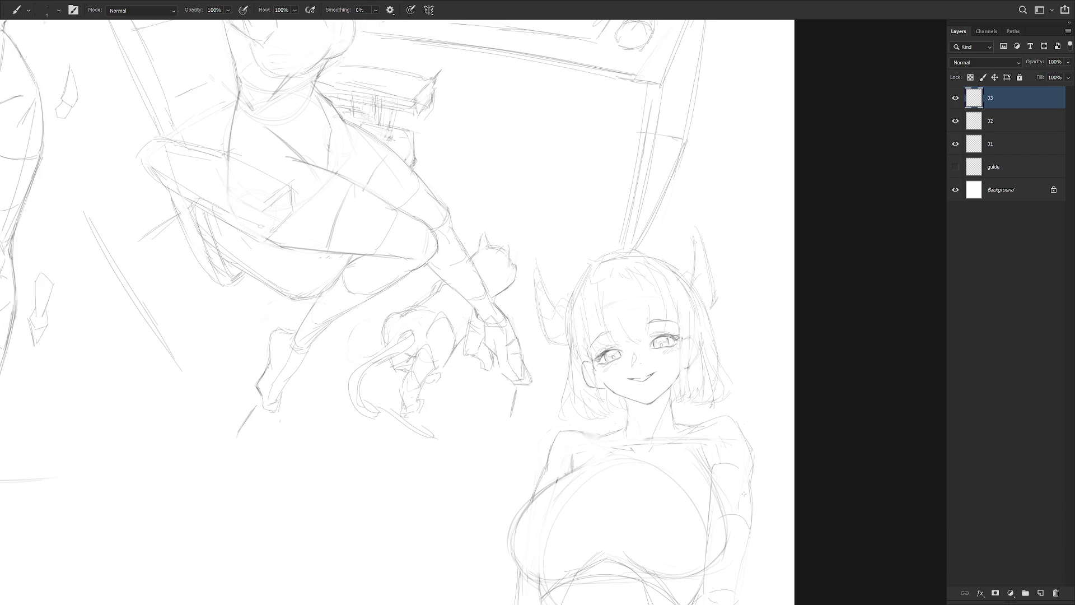
Exit full-screen mode and roll back to an earlier Brush Tool state in the History panel
key("f")
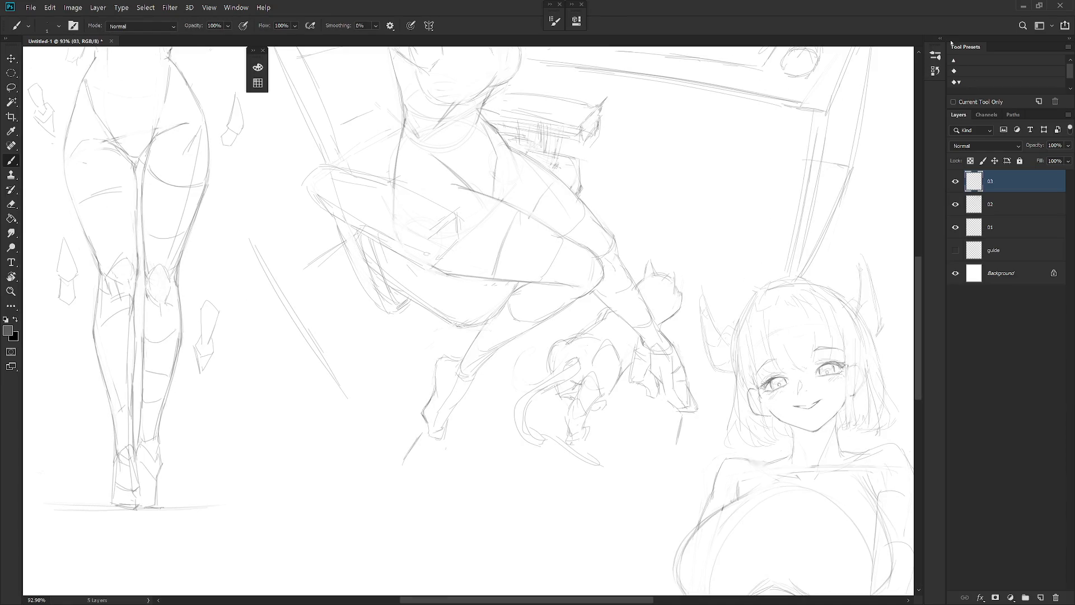
left_click(937, 66)
scroll(924, 67, "up", 15)
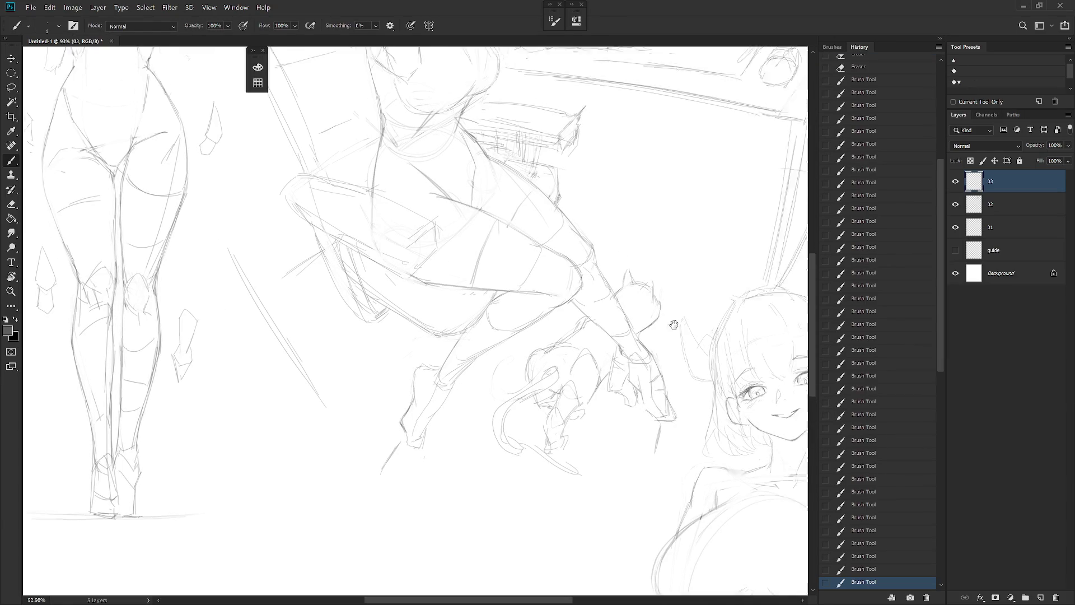
left_click(894, 80)
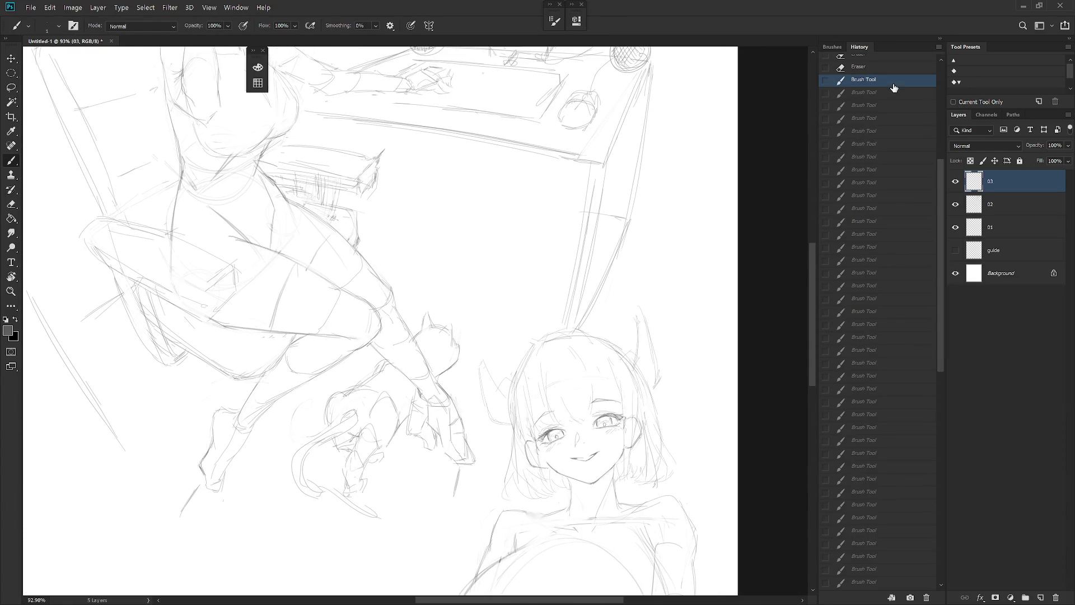
left_click(898, 132)
left_click(896, 235)
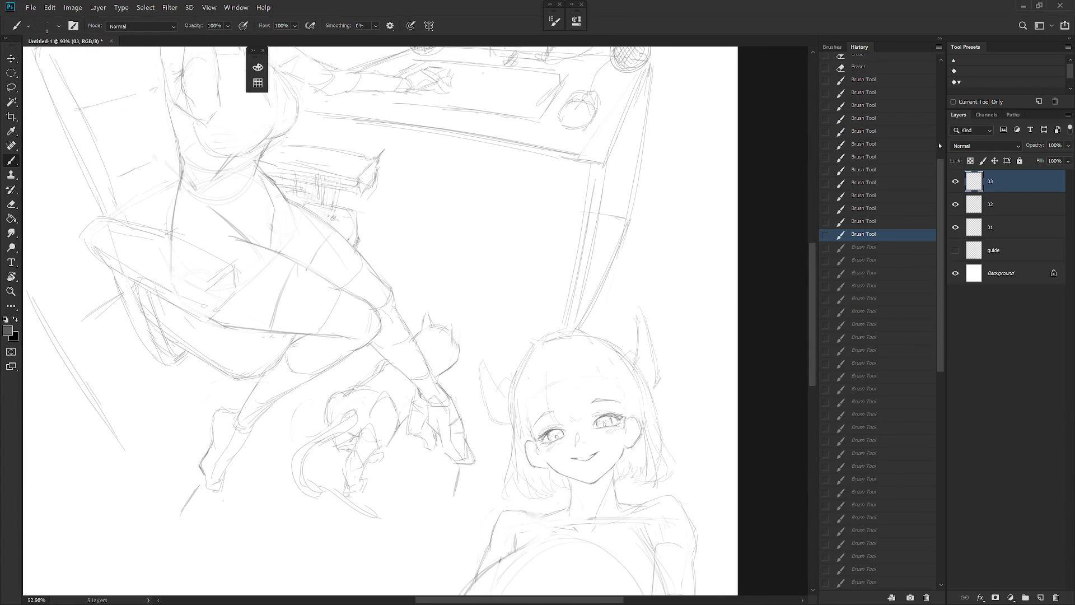
left_click(941, 38)
Add a hair strand on the forehead and hair strokes beside the right ear
scroll(619, 350, "up", 2)
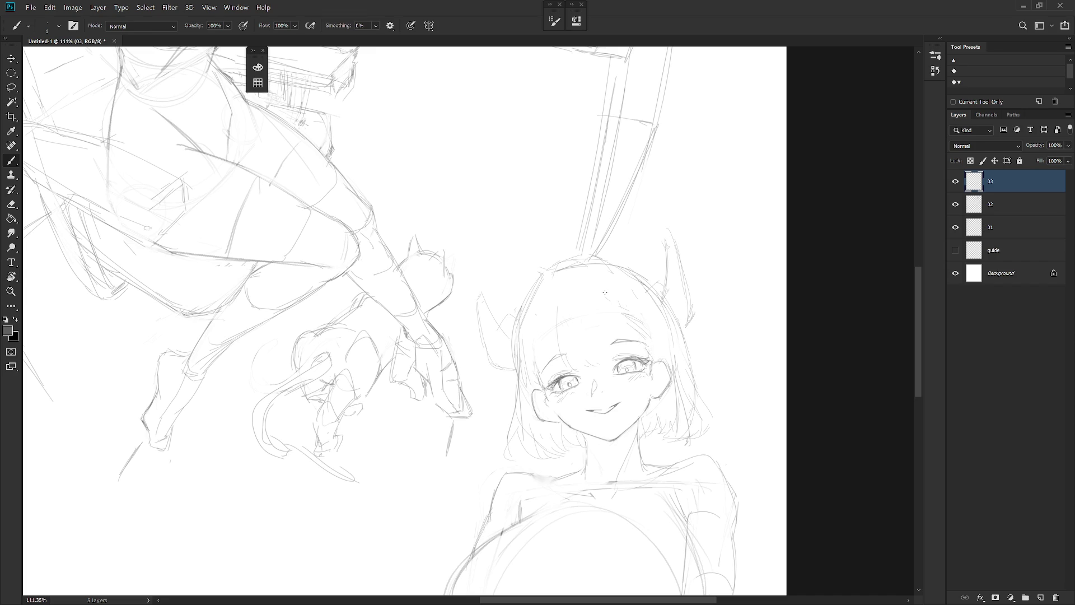
left_click_drag(605, 280, 626, 304)
mouse_move(649, 350)
left_mouse_down()
mouse_move(661, 428)
mouse_move(672, 425)
mouse_move(660, 427)
left_mouse_up()
key("e")
key("b")
key("e")
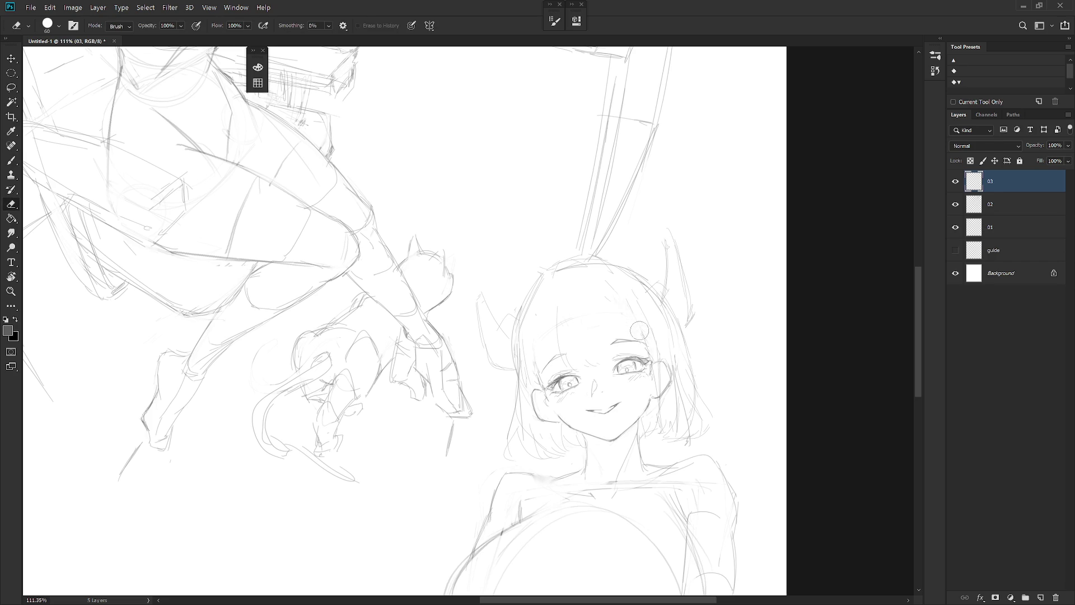
key("b")
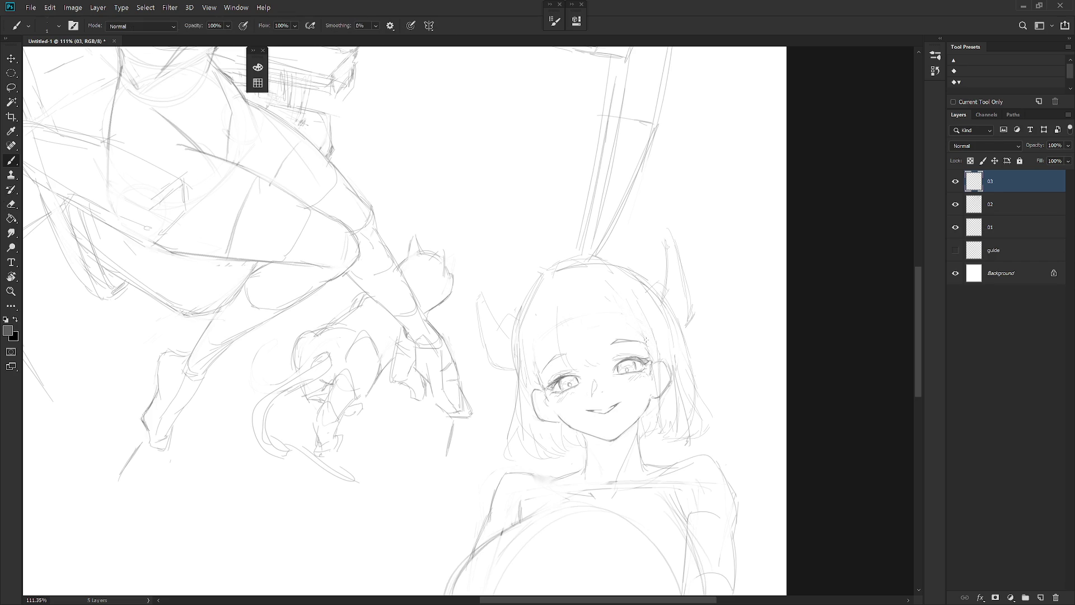
Erase faint marks by the right cheek, then draw a dark line down the face's right side and more hair strands
key("e")
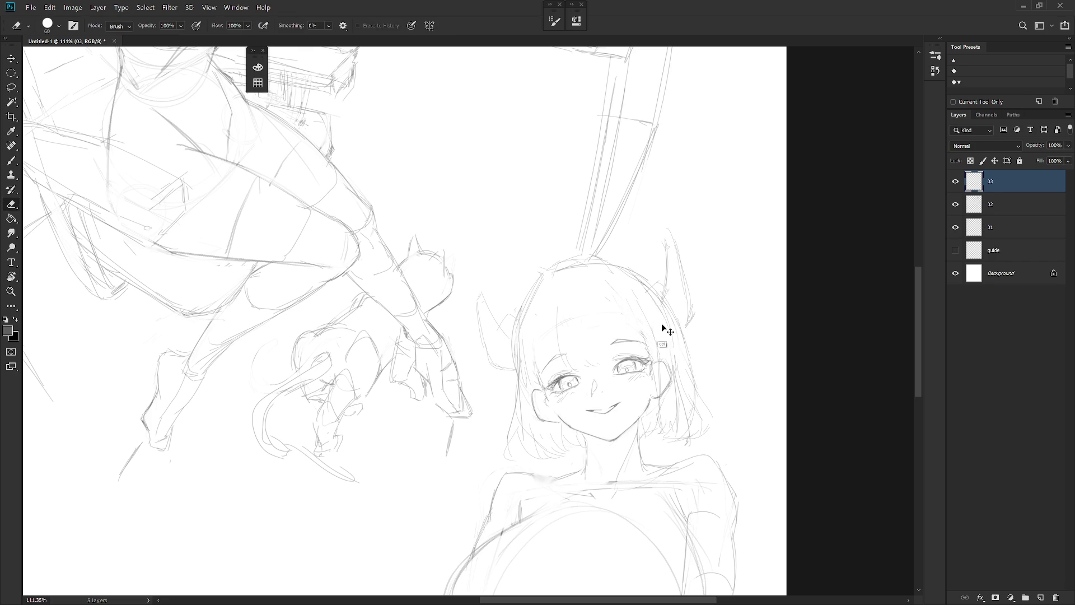
left_click_drag(670, 337, 672, 339)
key("b")
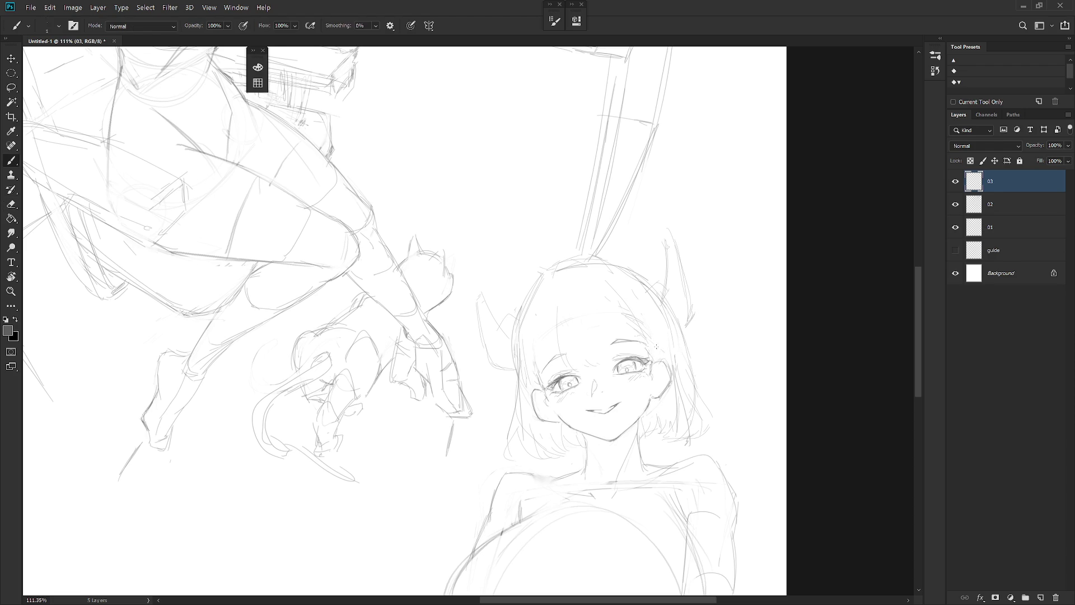
left_click_drag(663, 397, 659, 445)
left_click_drag(648, 325, 655, 354)
left_click_drag(605, 272, 633, 294)
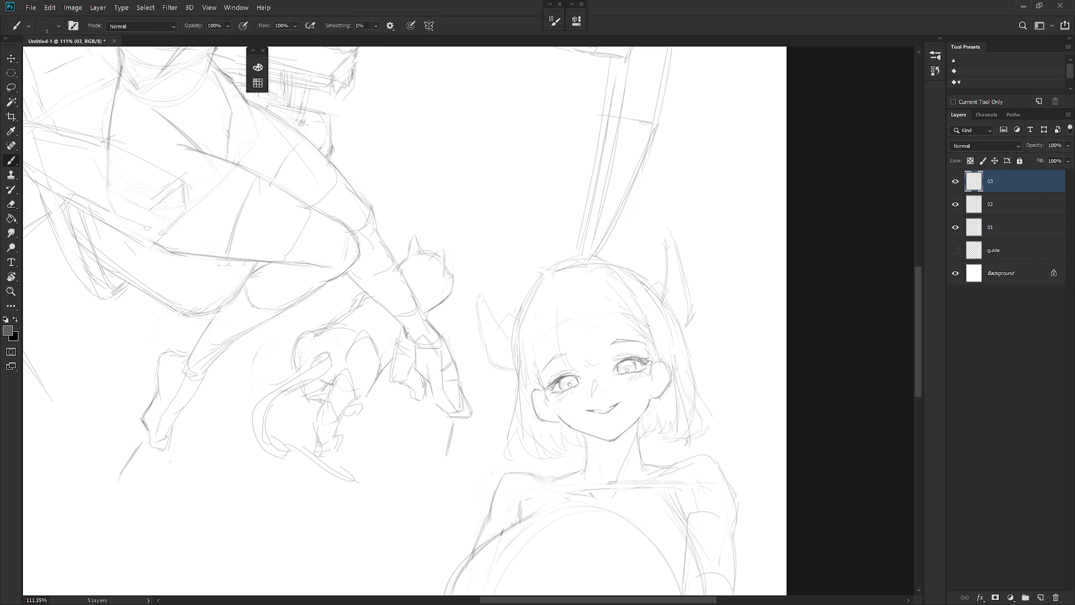
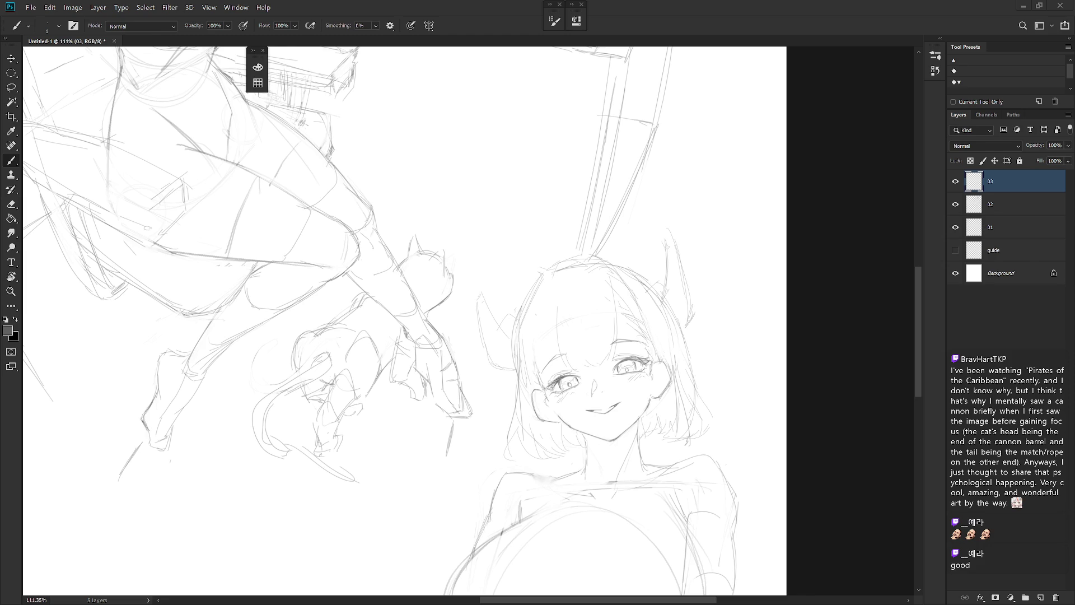
Add thin pencil strand lines down the right bangs and a faint stroke beside the right eye
left_click_drag(614, 283, 624, 340)
mouse_move(593, 269)
left_mouse_down()
mouse_move(627, 296)
mouse_move(626, 349)
left_mouse_up()
left_click_drag(622, 289, 636, 310)
left_click_drag(653, 346, 659, 359)
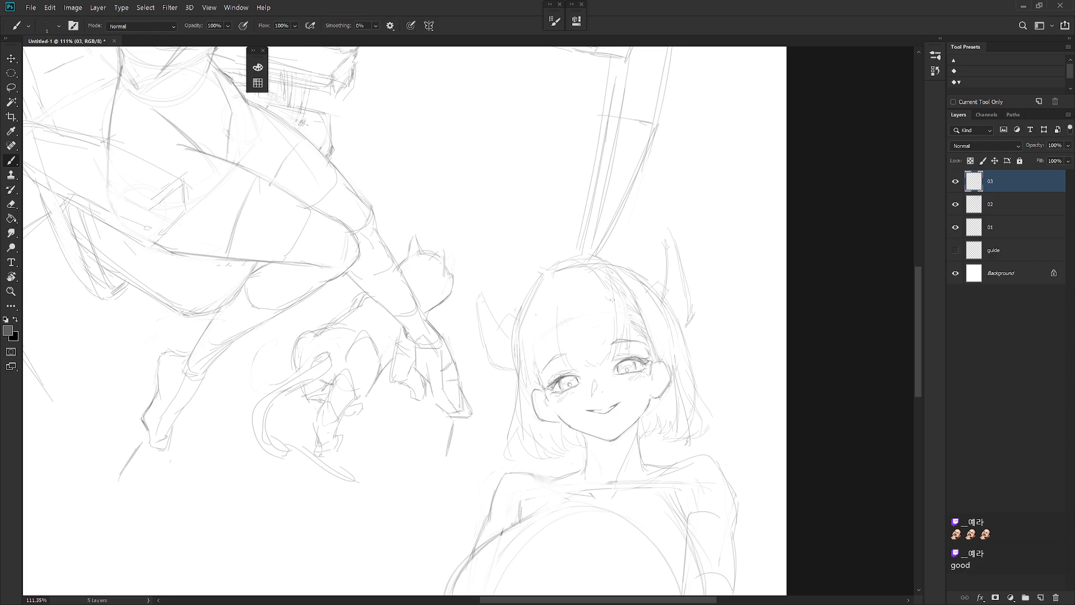
Draw strand lines down the left bangs and sketch the left edge of the hair
left_click_drag(566, 267, 562, 321)
left_click_drag(538, 311, 542, 384)
left_click_drag(552, 348, 529, 400)
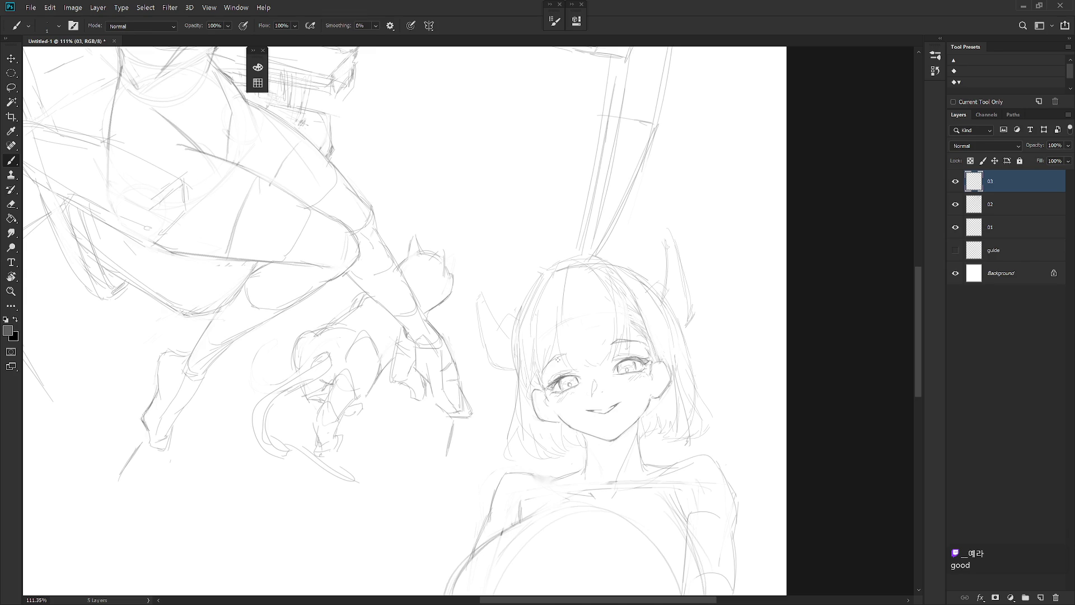
mouse_move(564, 330)
left_mouse_down()
mouse_move(561, 348)
mouse_move(582, 369)
left_mouse_up()
Sketch the right hair edge, erase stray marks, and lasso the horn at the head's right
key("e")
key("b")
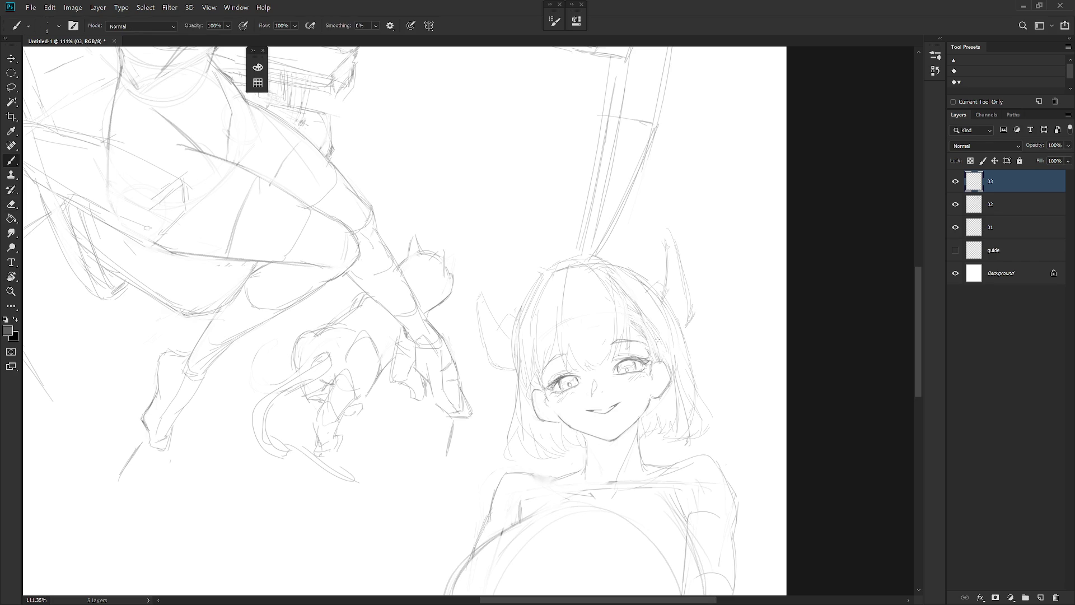
key("e")
key("b")
left_click_drag(678, 349, 669, 366)
key("e")
key("b")
left_click_drag(681, 348, 673, 378)
key("e")
key("b")
key("l")
mouse_move(680, 222)
left_mouse_down()
mouse_move(652, 283)
mouse_move(716, 307)
left_mouse_up()
Remove the horns on both sides of the bust portrait's head
key("ctrl+d")
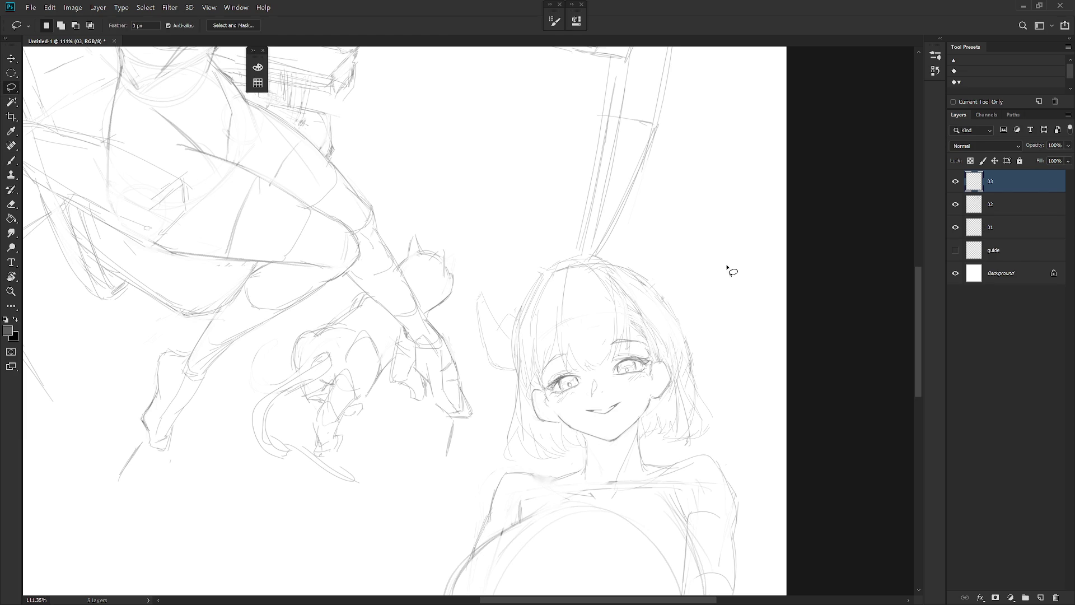
mouse_move(509, 307)
left_mouse_down()
mouse_move(510, 361)
mouse_move(500, 310)
left_mouse_up()
key("ctrl+d")
Add short pencil strands in the hair and bangs, erasing stray marks
key("b")
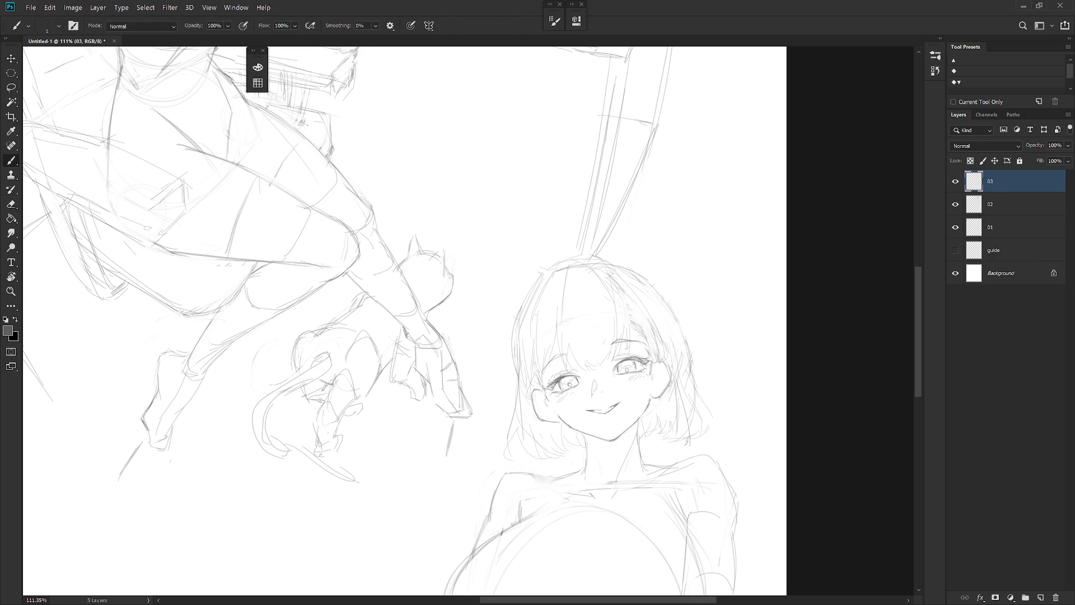
left_click_drag(627, 296, 646, 316)
key("e")
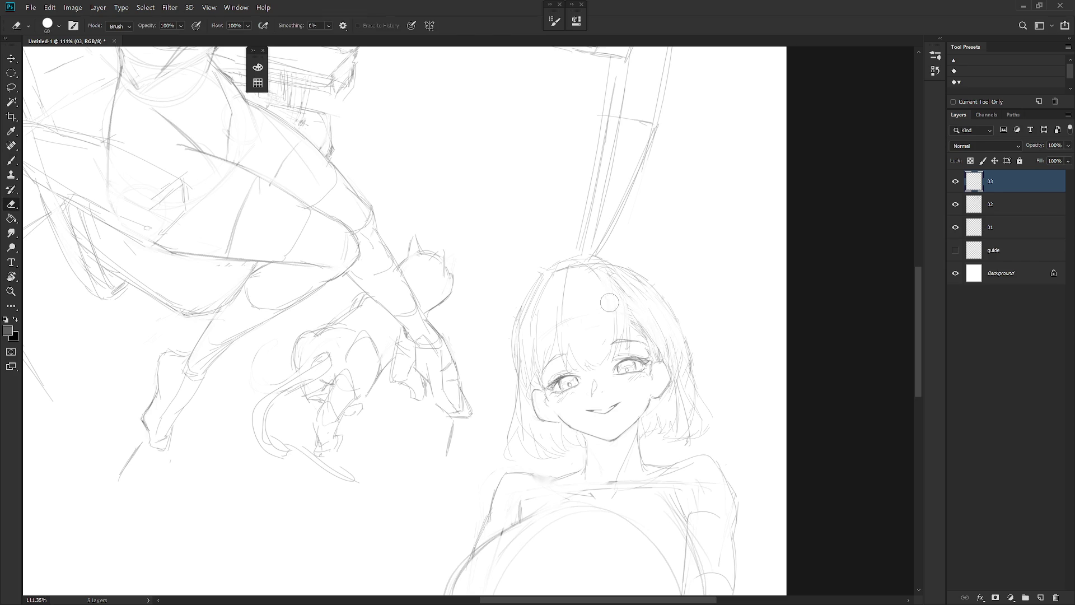
key("b")
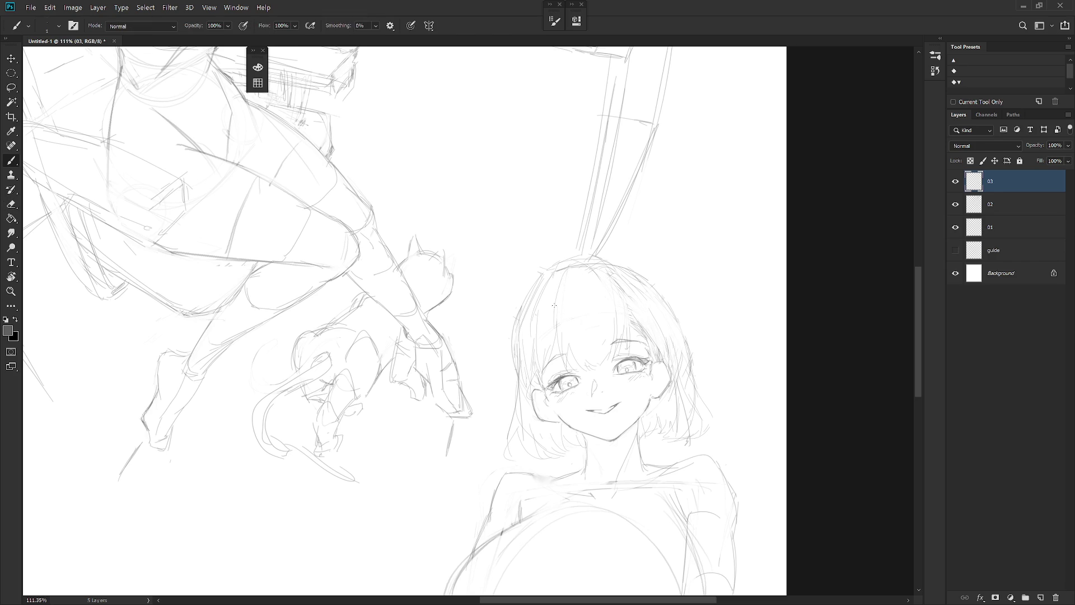
key("e")
key("b")
left_click_drag(626, 298, 628, 307)
key("e")
key("b")
Draw strands along the right side of the hair and a faint line along the neck
left_click_drag(659, 309, 677, 386)
key("e")
key("b")
key("e")
key("b")
left_click_drag(572, 444, 567, 461)
key("e")
key("b")
Shift the bust portrait sketch slightly down on the sheet
scroll(672, 423, "down", 5)
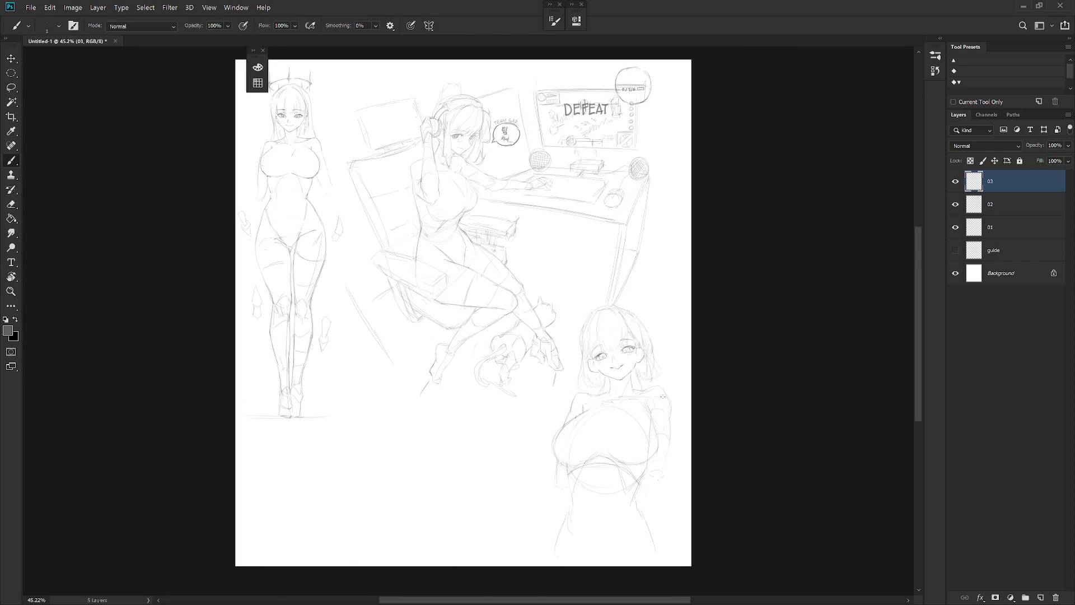
left_click_drag(658, 463, 658, 467)
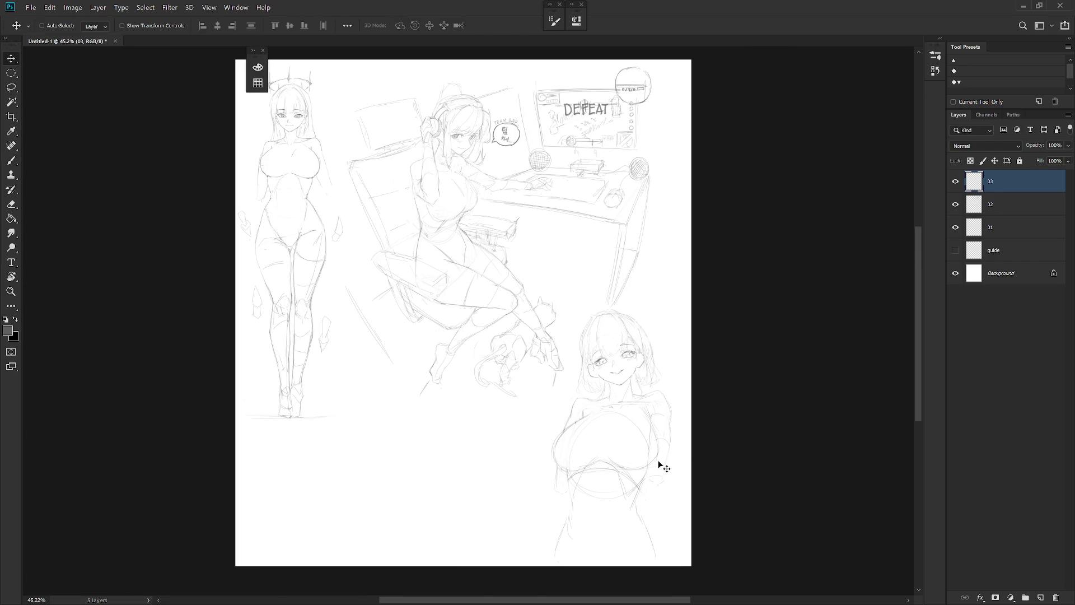
scroll(661, 390, "up", 5)
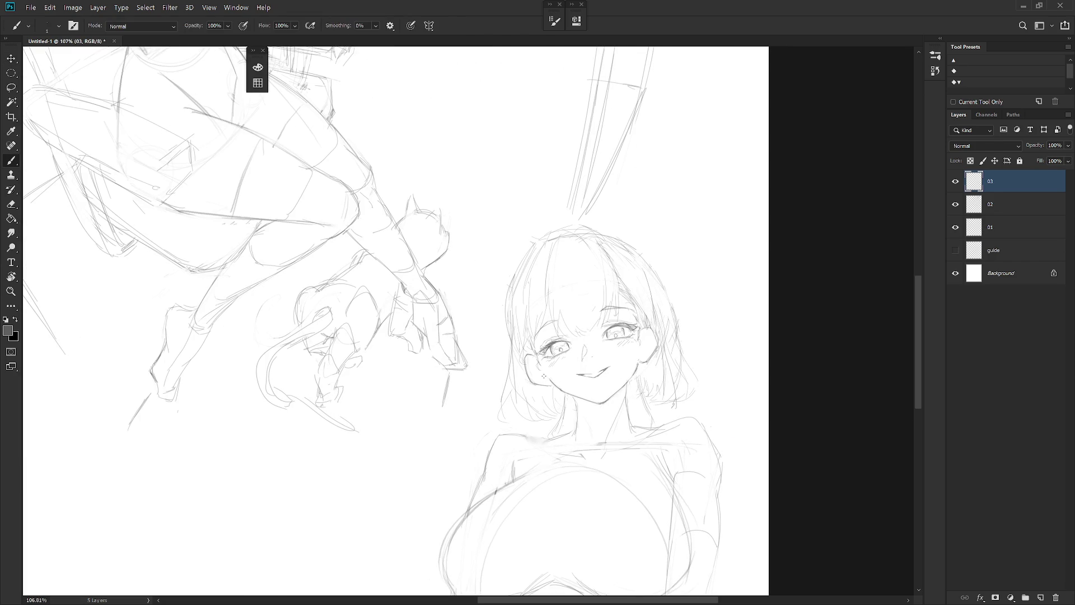
Hatch dark shading into the hair above the forehead with the Pencil, trimming its left side
key("e")
key("b")
key("e")
key("b")
key("shift+b")
mouse_move(551, 266)
left_mouse_down()
mouse_move(567, 277)
mouse_move(600, 250)
mouse_move(525, 269)
mouse_move(542, 278)
mouse_move(579, 255)
mouse_move(576, 264)
mouse_move(595, 267)
mouse_move(607, 250)
left_mouse_up()
key("e")
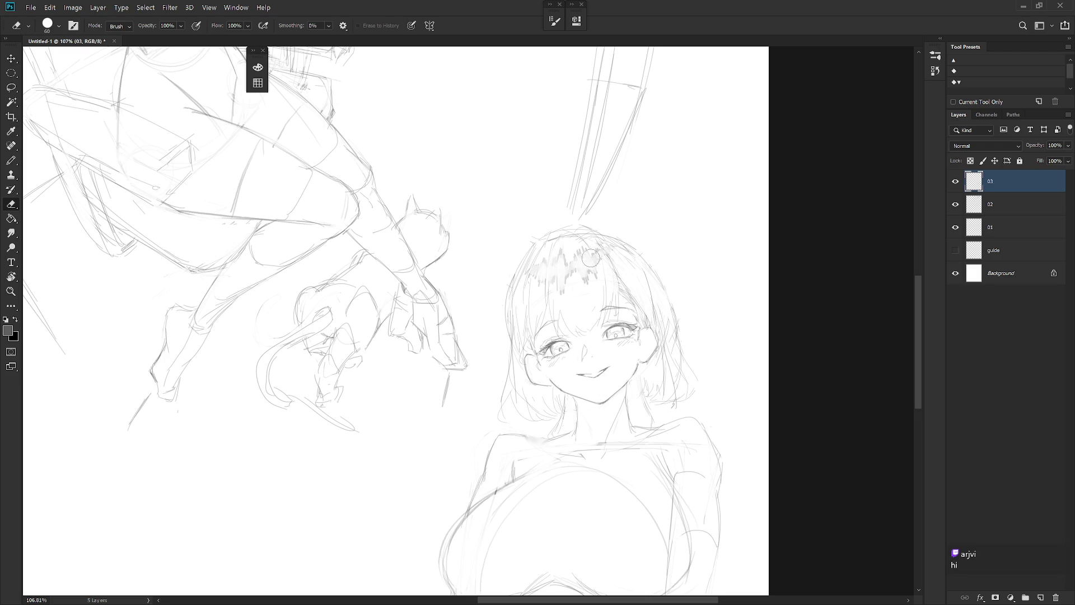
key("b")
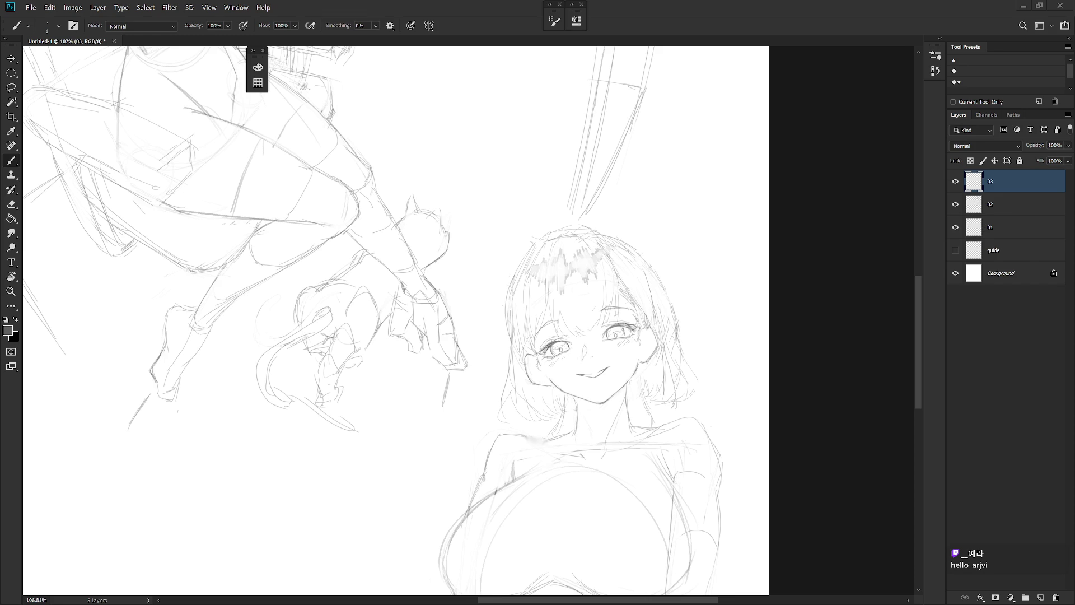
Add strands at the right side of the hair
scroll(672, 336, "up", 2)
key("e")
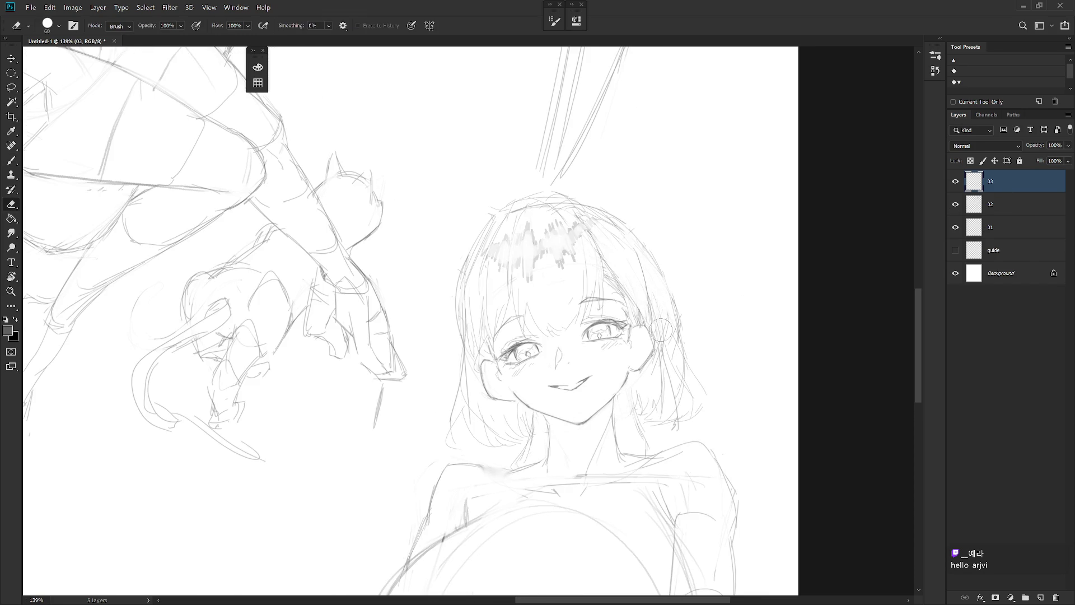
key("b")
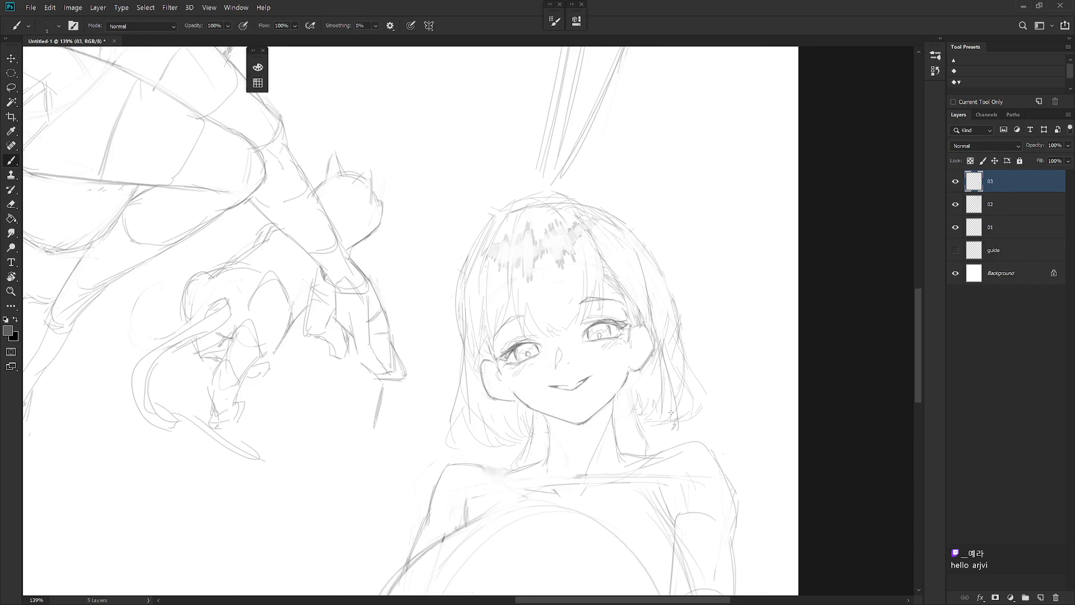
left_click_drag(673, 413, 661, 437)
Lasso a small area near the neck, then drop the selection
key("l")
mouse_move(539, 430)
left_mouse_down()
mouse_move(510, 467)
mouse_move(539, 442)
left_mouse_up()
mouse_move(649, 432)
left_mouse_down()
mouse_move(636, 403)
mouse_move(643, 444)
left_mouse_up()
key("ctrl+d")
key("b")
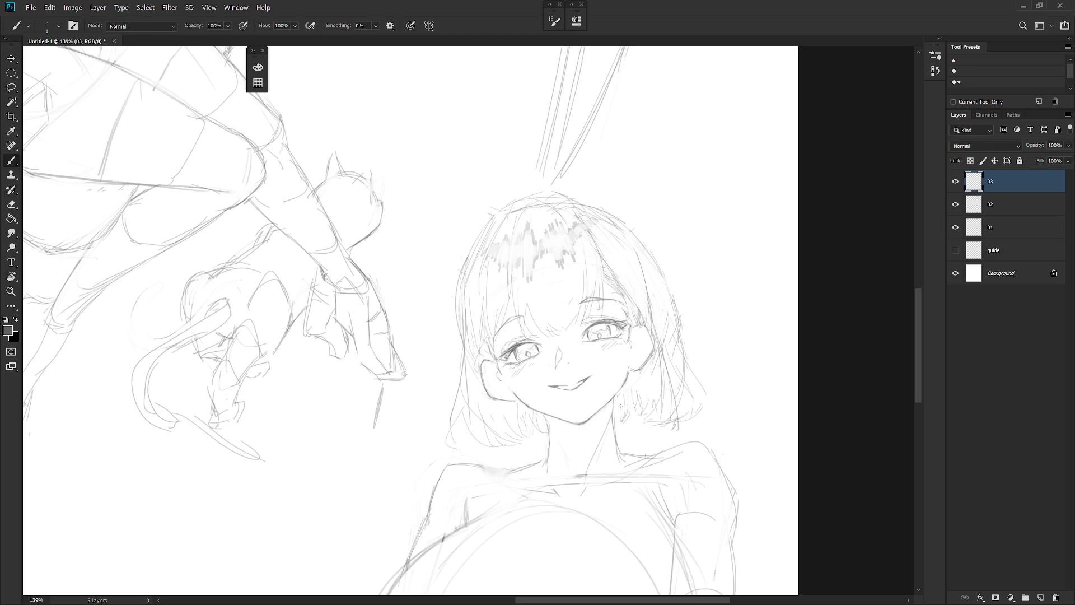
Add a faint stroke along the right hair, undoing a stray bangs stroke
key("e")
key("b")
key("e")
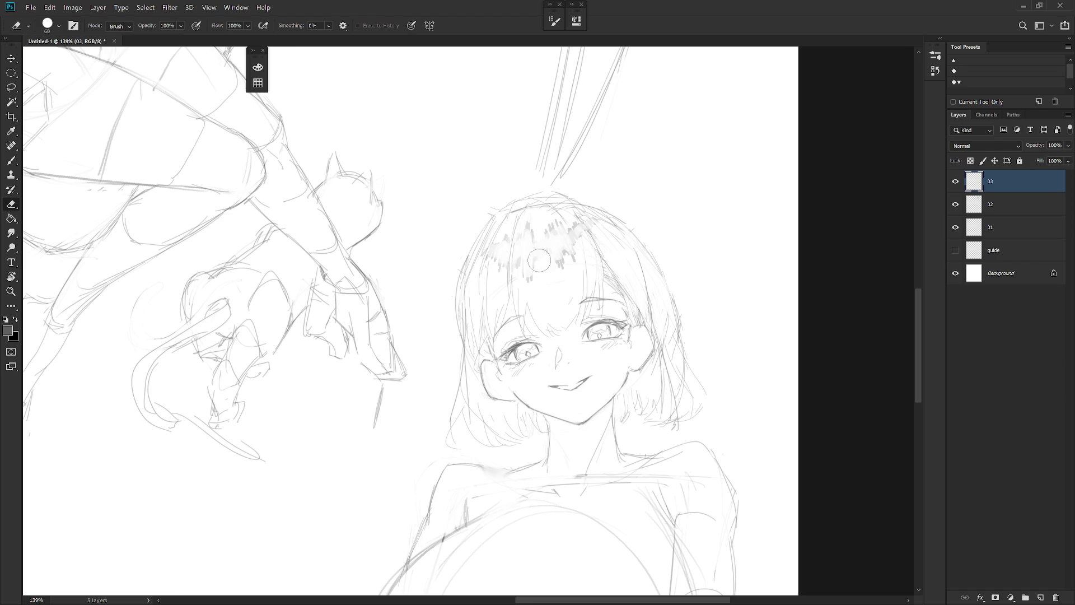
key("b")
left_click_drag(536, 217, 540, 235)
key("ctrl+z")
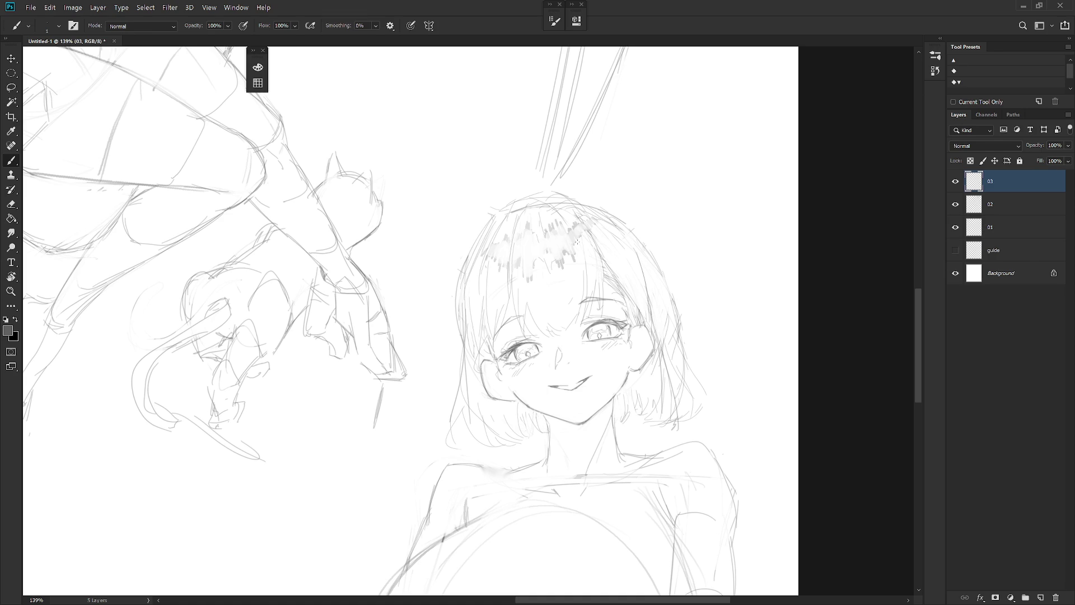
scroll(576, 241, "down", 5)
scroll(639, 210, "up", 6)
key("e")
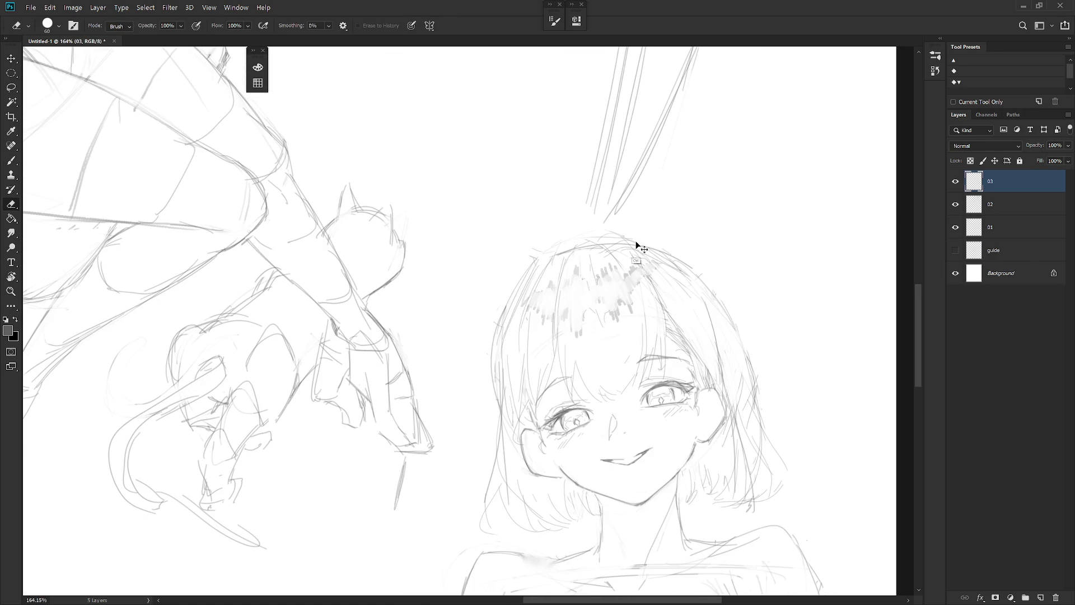
key("b")
left_click_drag(644, 242, 690, 262)
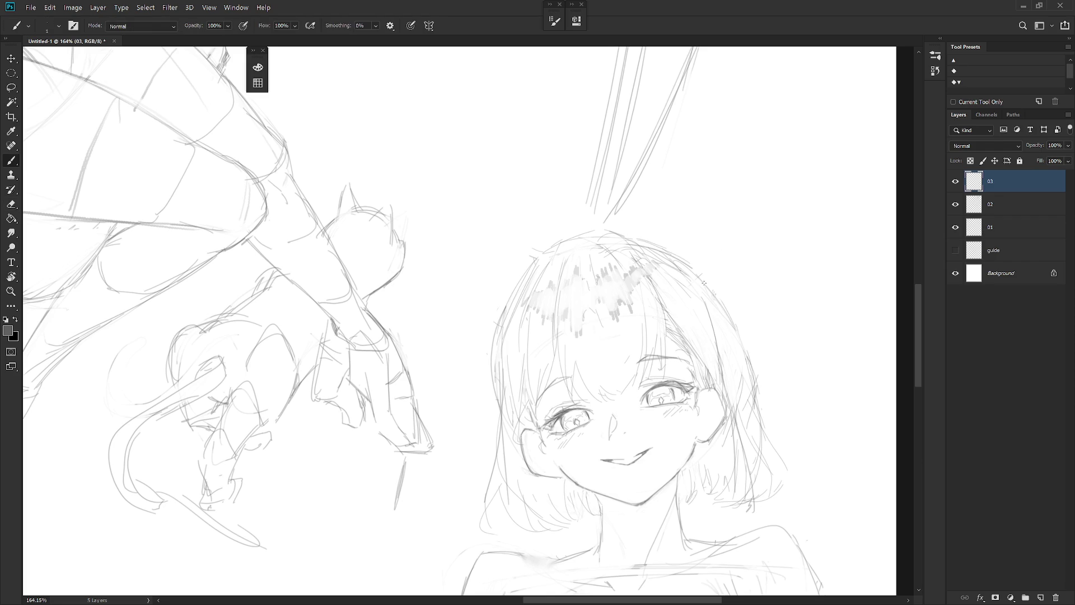
Sample grey from the hair, add bangs strands, and darken the top-of-head outline
left_click(610, 232, "alt")
key("e")
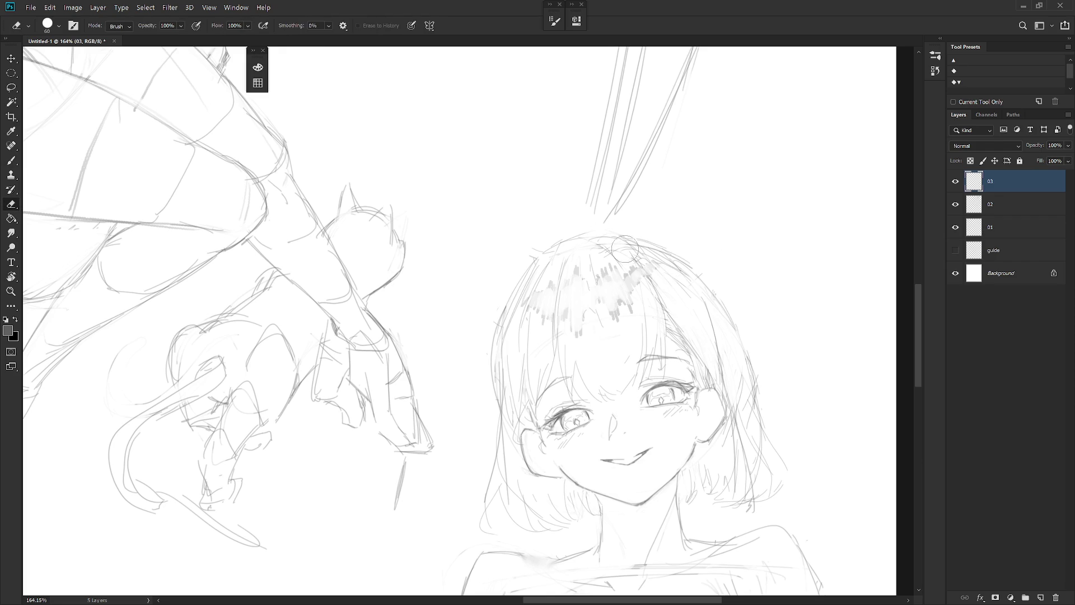
key("b")
left_click_drag(644, 240, 629, 278)
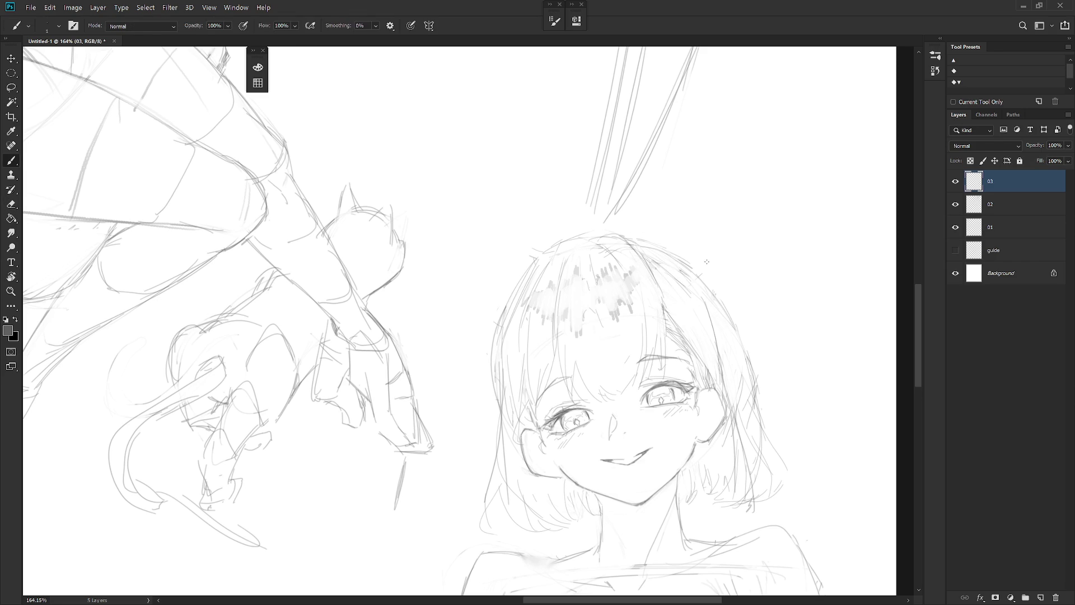
key("e")
key("b")
mouse_move(570, 239)
left_mouse_down()
mouse_move(553, 249)
mouse_move(601, 233)
left_mouse_up()
left_click_drag(694, 429, 665, 356)
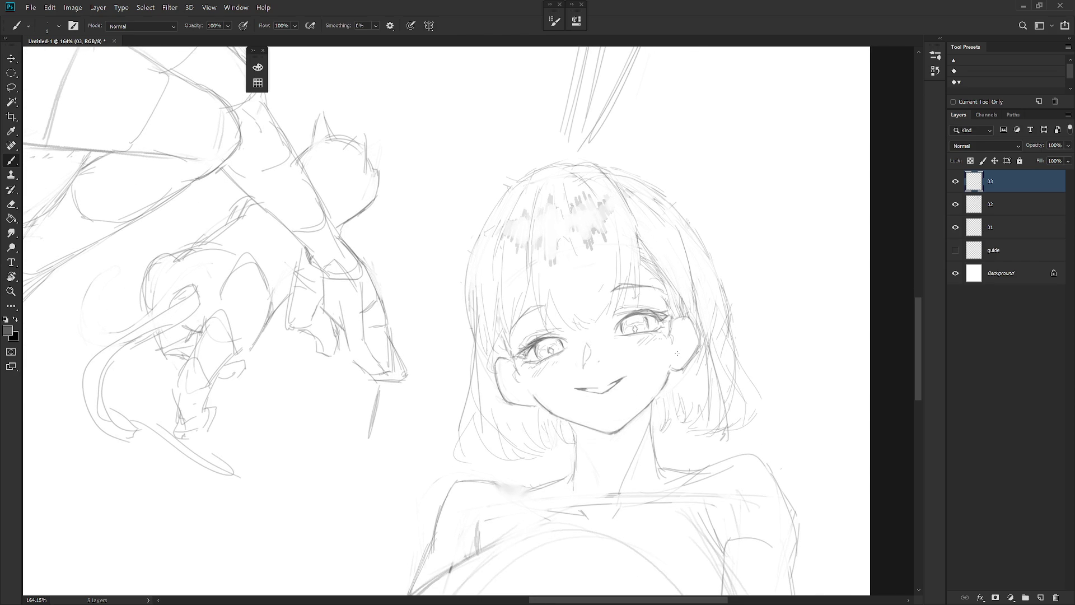
scroll(677, 353, "down", 6)
key("h")
mouse_move(568, 434)
left_mouse_down()
mouse_move(600, 444)
mouse_move(680, 430)
left_mouse_up()
scroll(586, 296, "up", 4)
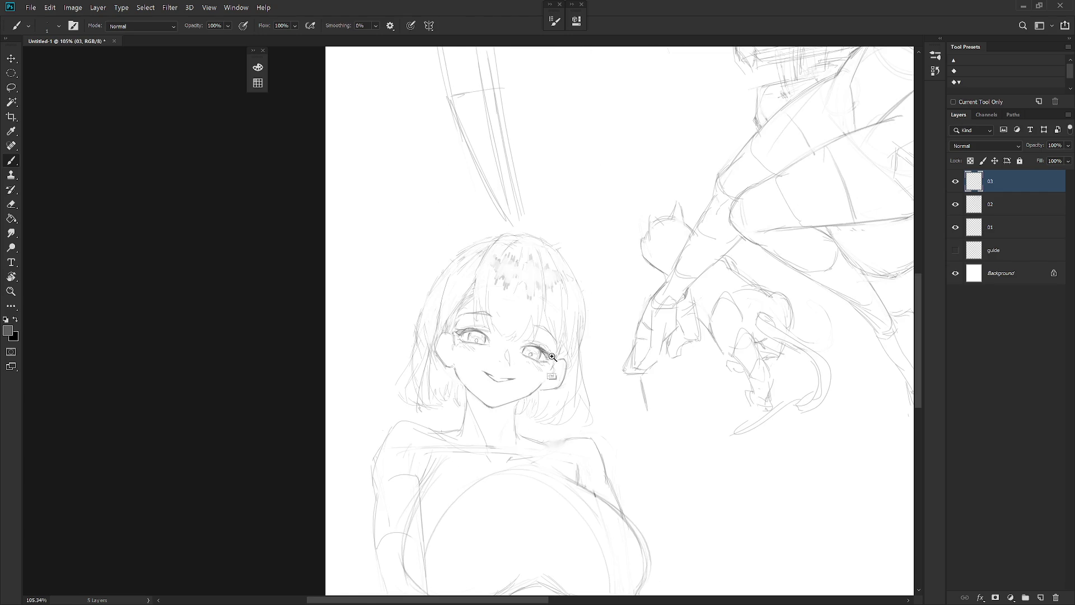
scroll(552, 353, "up", 2)
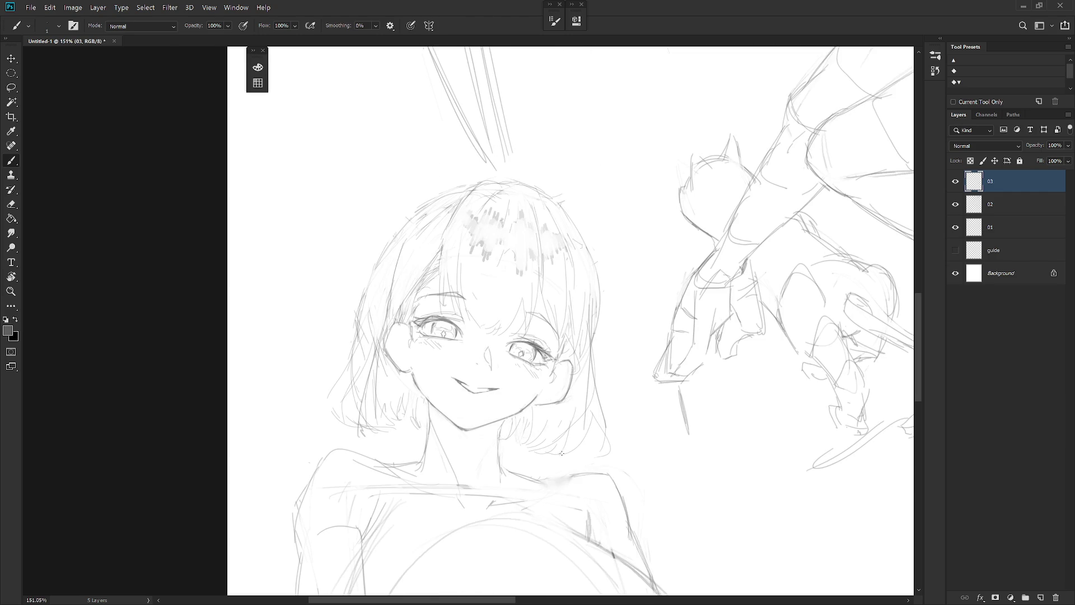
scroll(562, 446, "up", 2)
key("e")
key("b")
key("e")
key("b")
left_click_drag(607, 322, 605, 367)
key("e")
key("b")
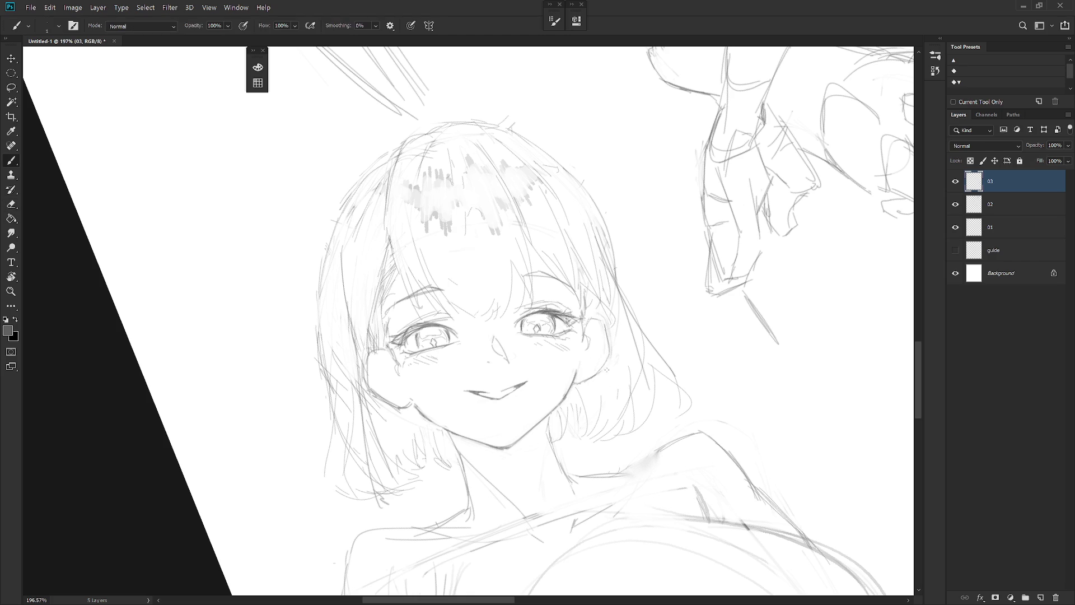
left_click_drag(607, 369, 661, 302)
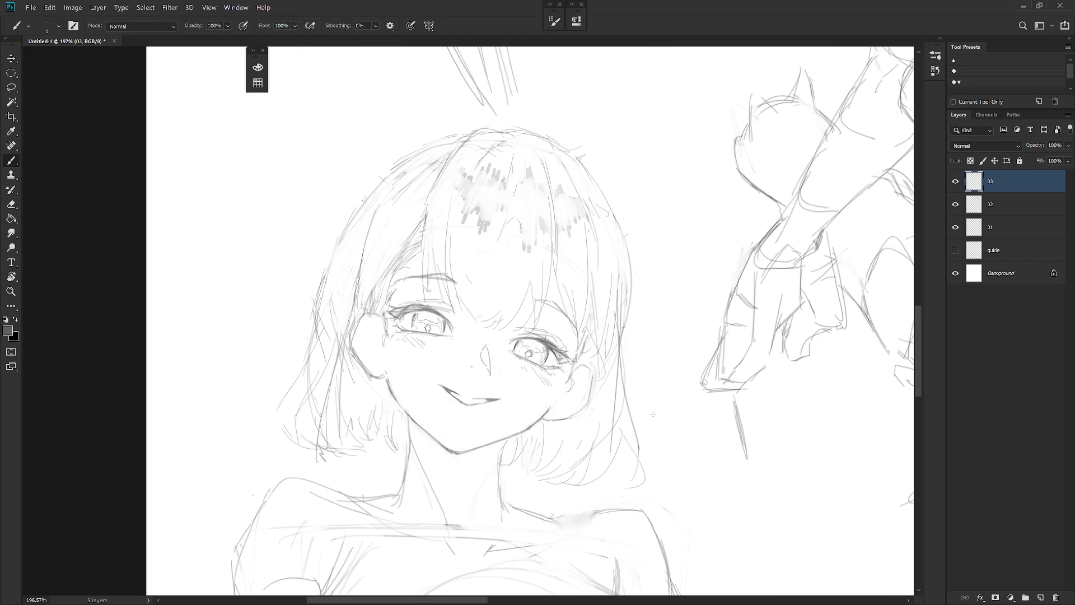
scroll(672, 409, "down", 8)
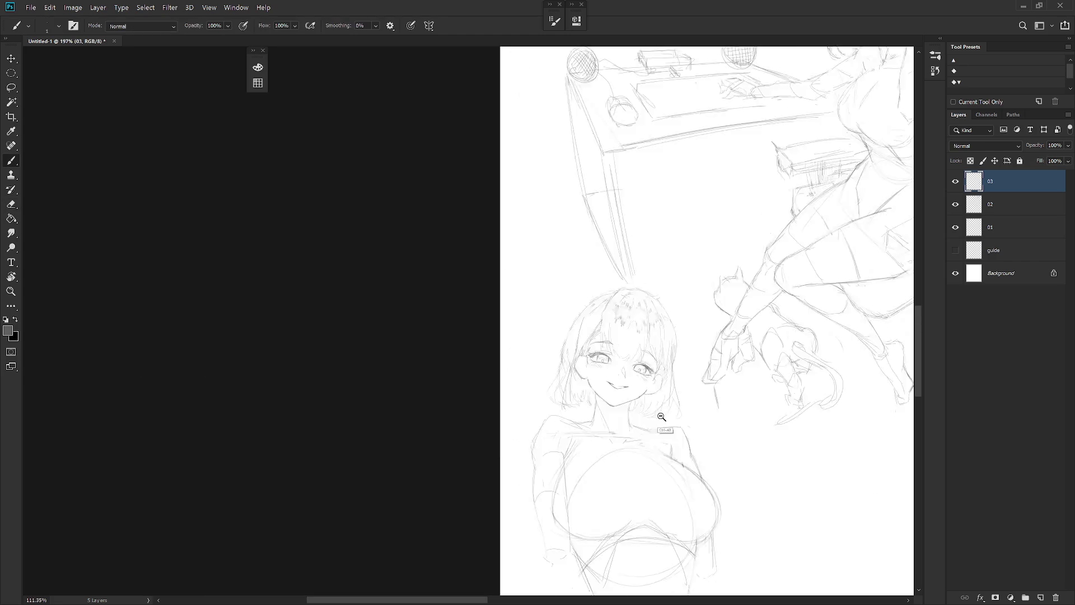
left_click_drag(794, 397, 665, 385)
scroll(672, 336, "up", 8)
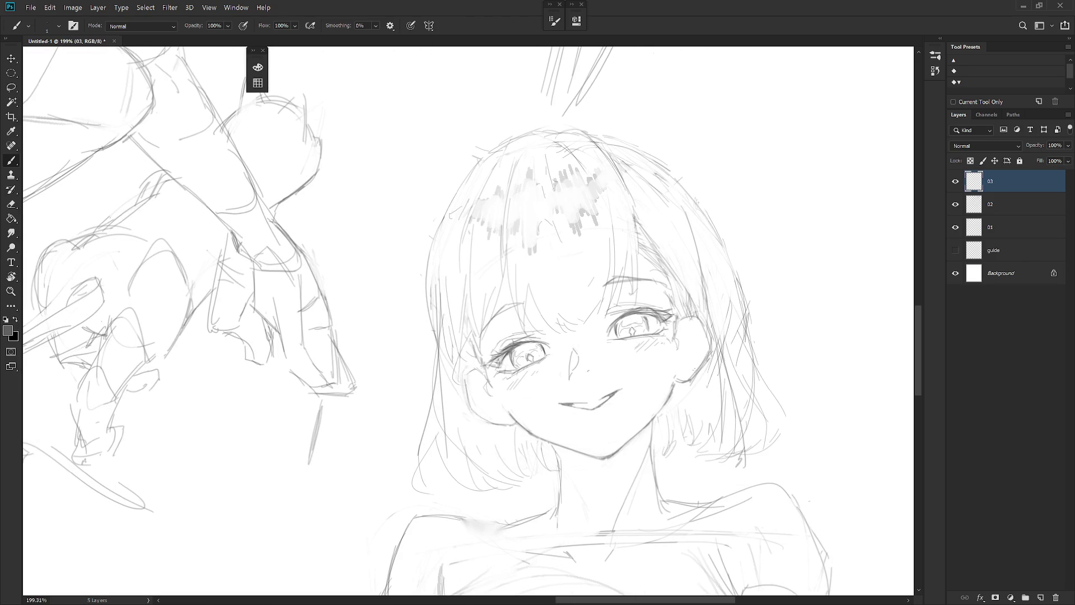
scroll(690, 410, "down", 2)
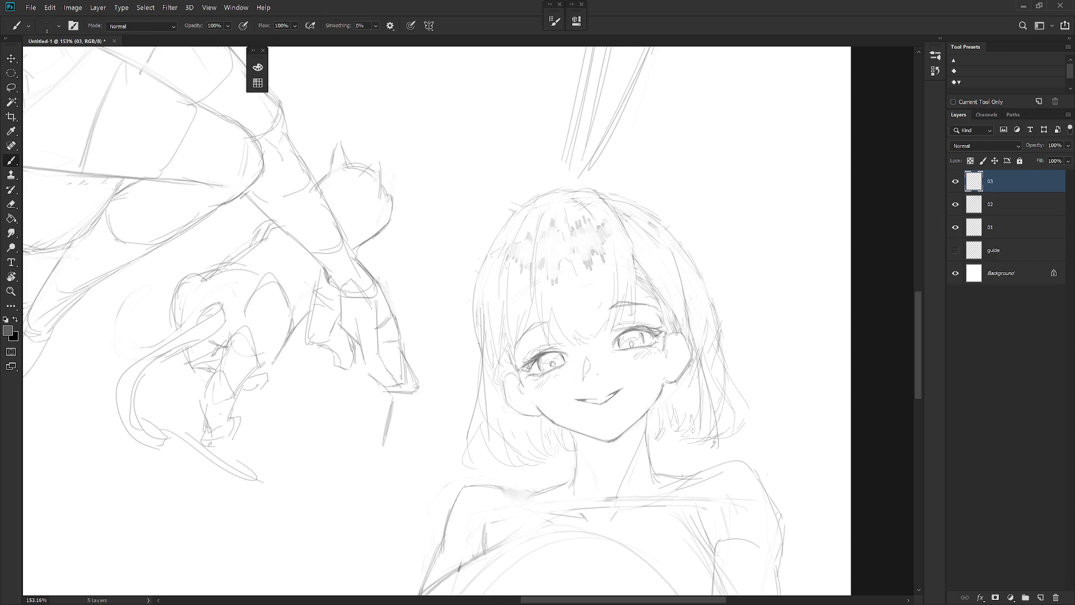
key("l")
Select along the face's left side and draw the left hair edge inside it
mouse_move(560, 468)
left_mouse_down()
mouse_move(557, 434)
mouse_move(492, 413)
mouse_move(490, 469)
left_mouse_up()
mouse_move(701, 457)
left_mouse_down()
mouse_move(715, 413)
mouse_move(655, 427)
mouse_move(703, 459)
left_mouse_up()
left_click(744, 444)
mouse_move(495, 430)
left_mouse_down()
mouse_move(487, 389)
mouse_move(477, 480)
left_mouse_up()
key("b")
left_click_drag(494, 392, 479, 482)
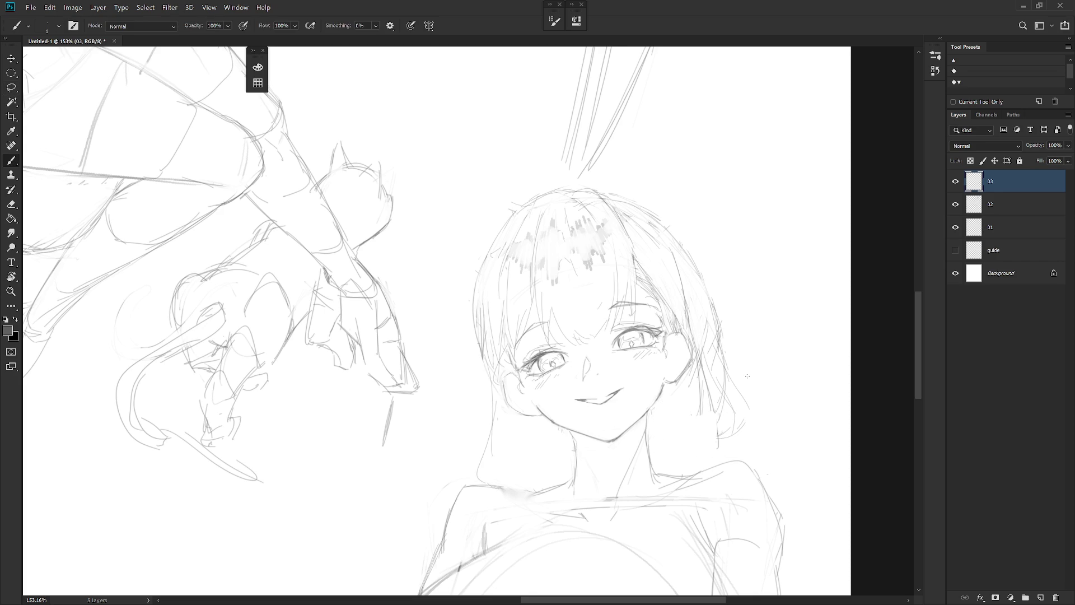
Clear faint lines right of the face and draw long strands down its right side
key("e")
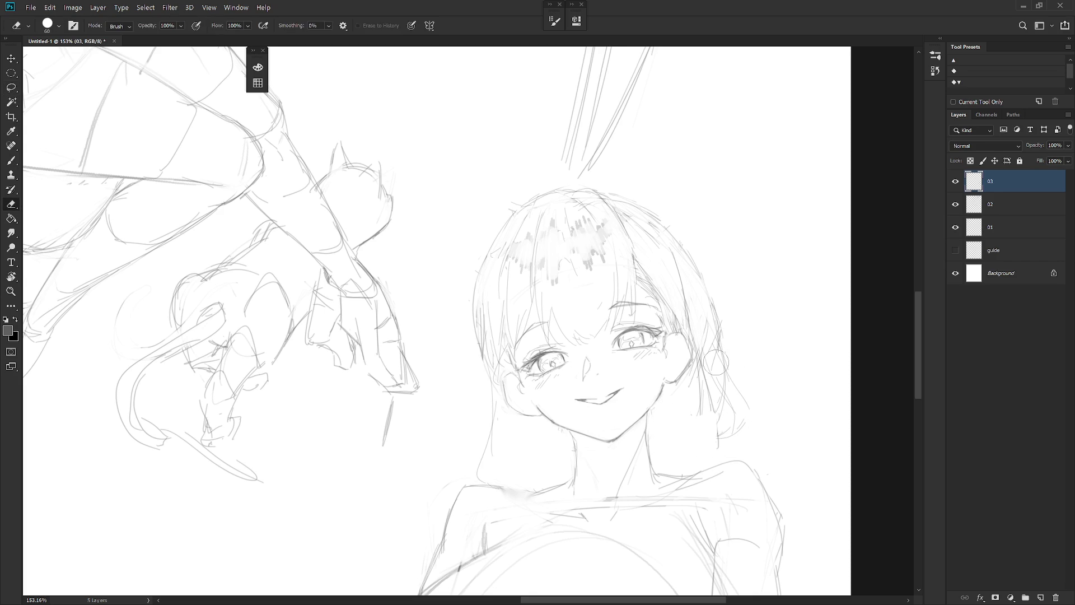
mouse_move(693, 369)
left_mouse_down()
mouse_move(723, 359)
mouse_move(719, 384)
mouse_move(734, 395)
left_mouse_up()
key("l")
mouse_move(731, 439)
left_mouse_down()
mouse_move(711, 314)
mouse_move(734, 432)
left_mouse_up()
key("Delete")
key("ctrl+d")
key("b")
mouse_move(711, 306)
left_mouse_down()
mouse_move(717, 431)
mouse_move(744, 459)
left_mouse_up()
Draw long hair lines down the face's left side past the chin, undoing mistakes
key("e")
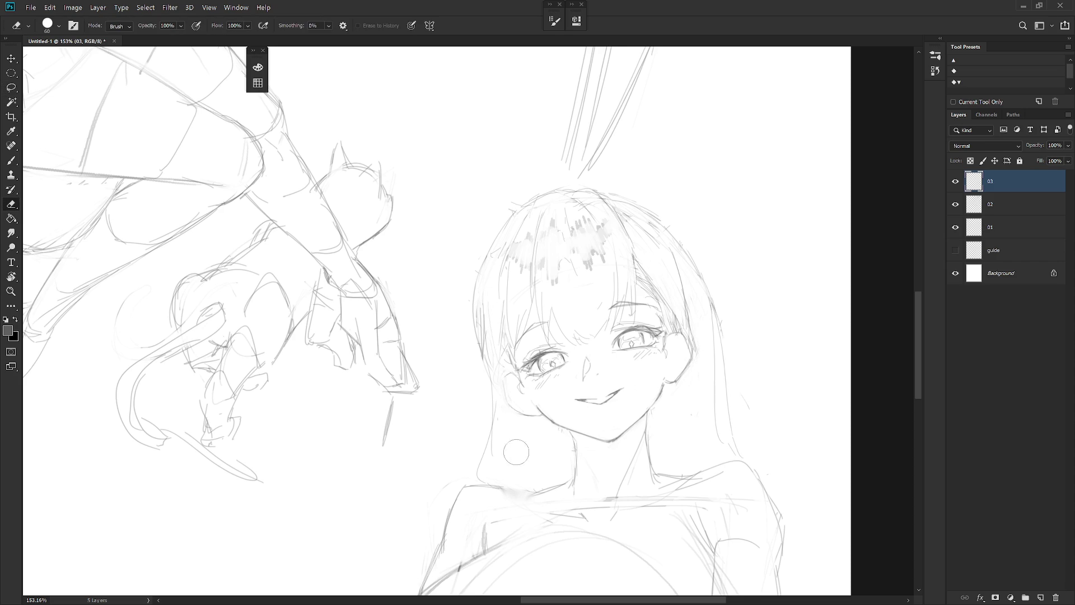
key("b")
left_click_drag(507, 344, 504, 386)
key("ctrl+z")
mouse_move(505, 334)
left_mouse_down()
mouse_move(492, 399)
mouse_move(529, 451)
left_mouse_up()
mouse_move(496, 344)
left_mouse_down()
mouse_move(485, 377)
mouse_move(520, 428)
left_mouse_up()
left_click_drag(522, 431, 548, 488)
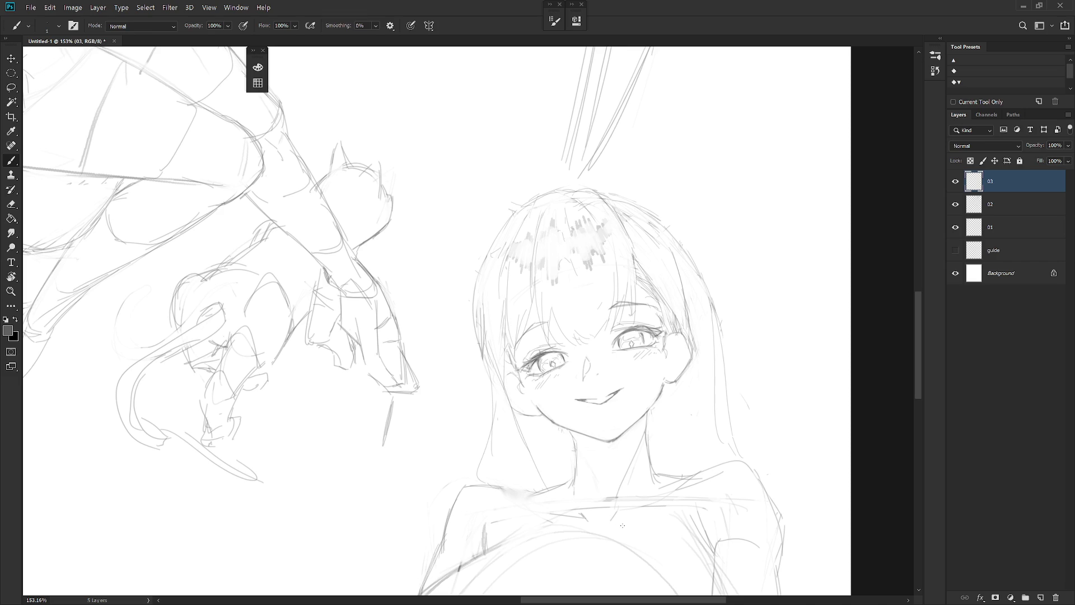
key("ctrl+z")
key("ctrl+z")
key("ctrl+z")
Redraw the left face-edge stroke, add a faint left hair edge, and touch up the hair top
key("e")
key("b")
left_click_drag(483, 363, 488, 387)
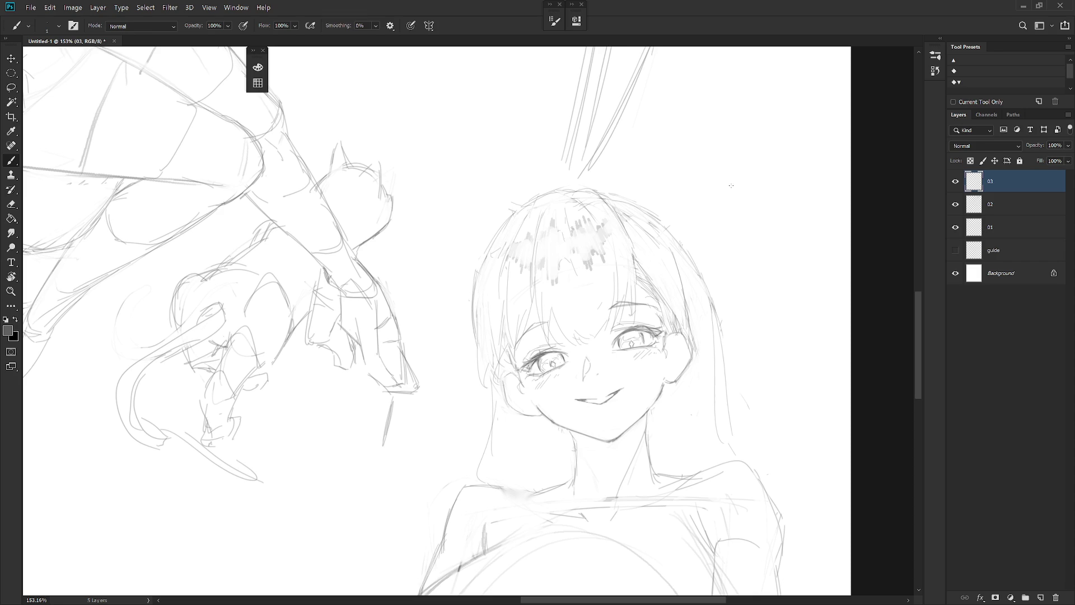
mouse_move(540, 201)
left_mouse_down()
mouse_move(492, 280)
mouse_move(495, 259)
mouse_move(487, 353)
left_mouse_up()
left_click_drag(533, 203, 544, 199)
Darken and re-stroke the long hair strand on the portrait's right side
left_click_drag(680, 254, 684, 322)
key("e")
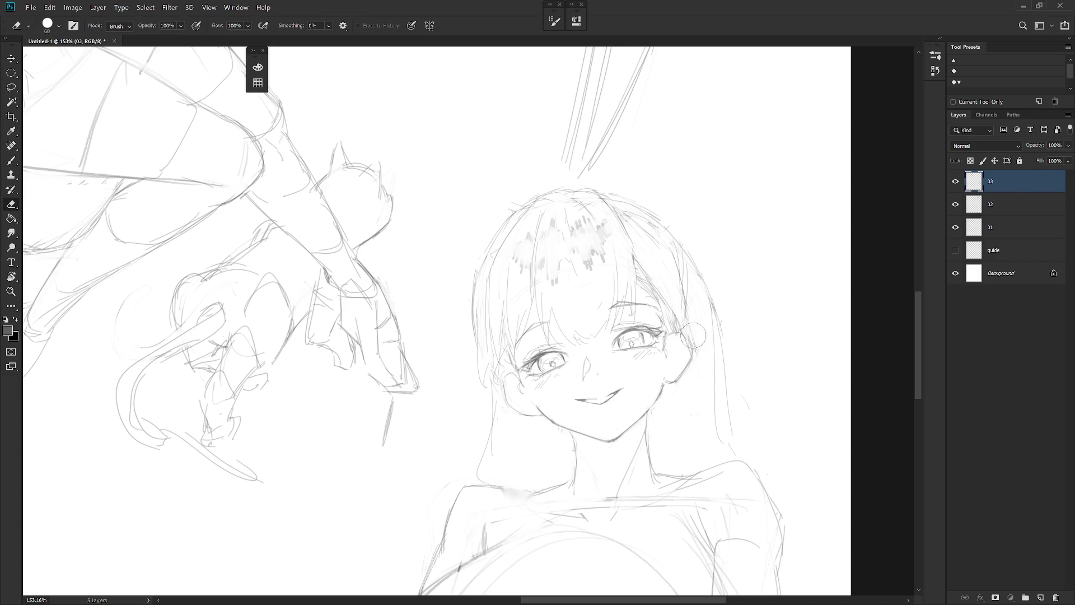
key("b")
mouse_move(689, 331)
left_mouse_down()
mouse_move(688, 266)
mouse_move(693, 353)
left_mouse_up()
key("e")
key("b")
mouse_move(688, 289)
left_mouse_down()
mouse_move(701, 404)
mouse_move(684, 457)
left_mouse_up()
Extend the right strand straight down to the shoulder and redraw the left neck line
left_click_drag(693, 389, 668, 474)
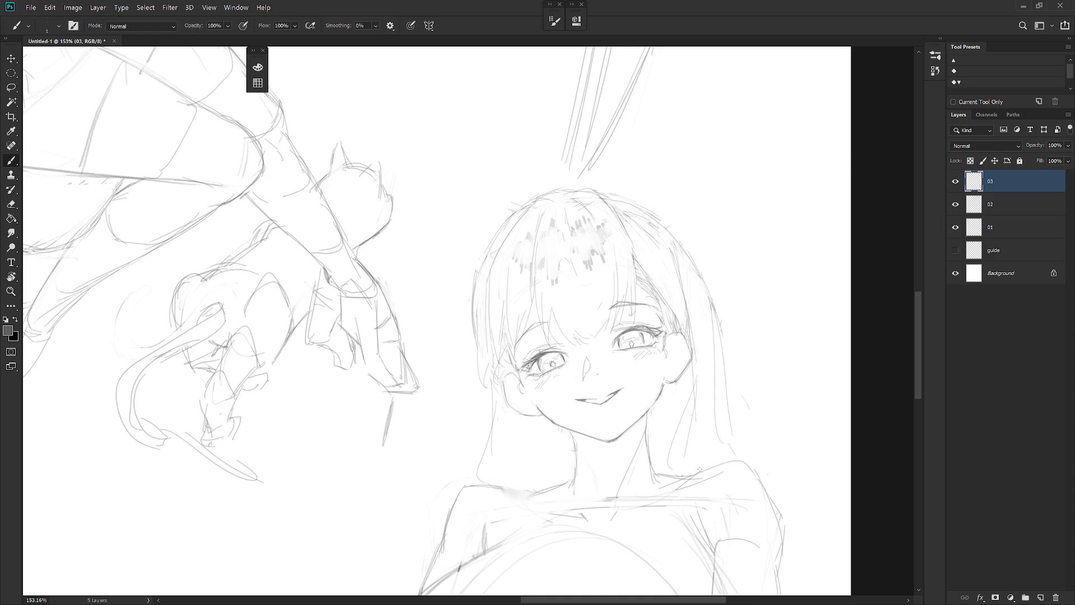
key("ctrl+z")
key("ctrl+z")
left_click_drag(693, 358, 700, 475)
mouse_move(692, 394)
left_mouse_down()
mouse_move(681, 475)
mouse_move(680, 464)
left_mouse_up()
left_click_drag(693, 370, 689, 446)
left_click_drag(698, 348, 699, 413)
mouse_move(495, 436)
left_mouse_down()
mouse_move(480, 467)
mouse_move(489, 473)
left_mouse_up()
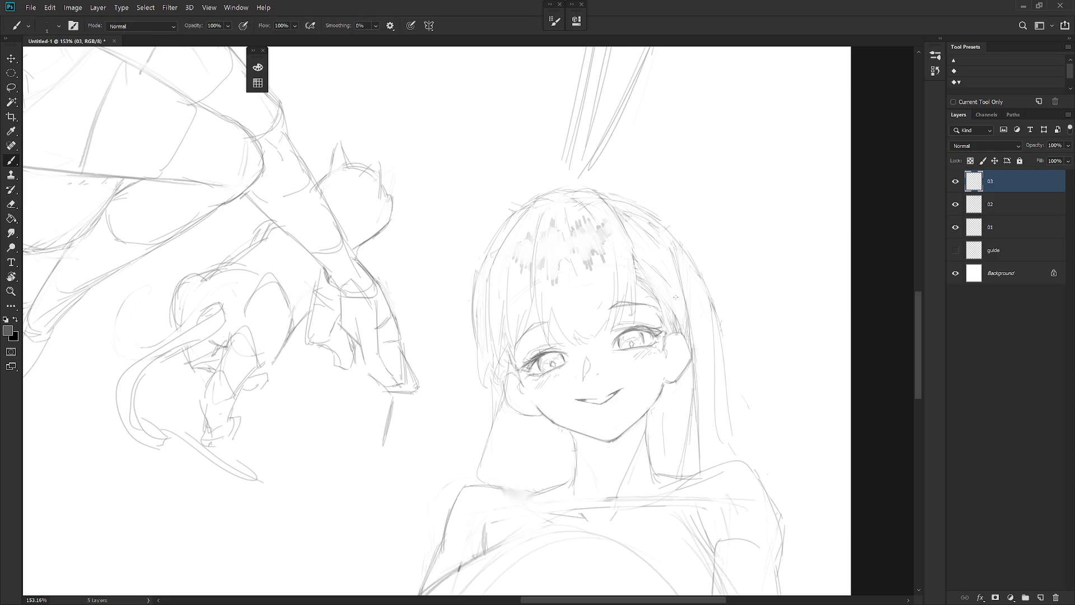
Add faint strokes along the right hair, redrawing one slightly shorter
mouse_move(665, 279)
left_mouse_down()
mouse_move(676, 331)
mouse_move(649, 280)
mouse_move(642, 284)
left_mouse_up()
mouse_move(672, 301)
left_mouse_down()
mouse_move(654, 272)
mouse_move(679, 332)
left_mouse_up()
left_click_drag(633, 245, 632, 297)
left_click_drag(627, 226, 632, 325)
key("ctrl+z")
mouse_move(626, 236)
left_mouse_down()
mouse_move(630, 311)
mouse_move(631, 273)
left_mouse_up()
Add a short mark near the hair strand and erase faint stray marks on it
key("e")
key("b")
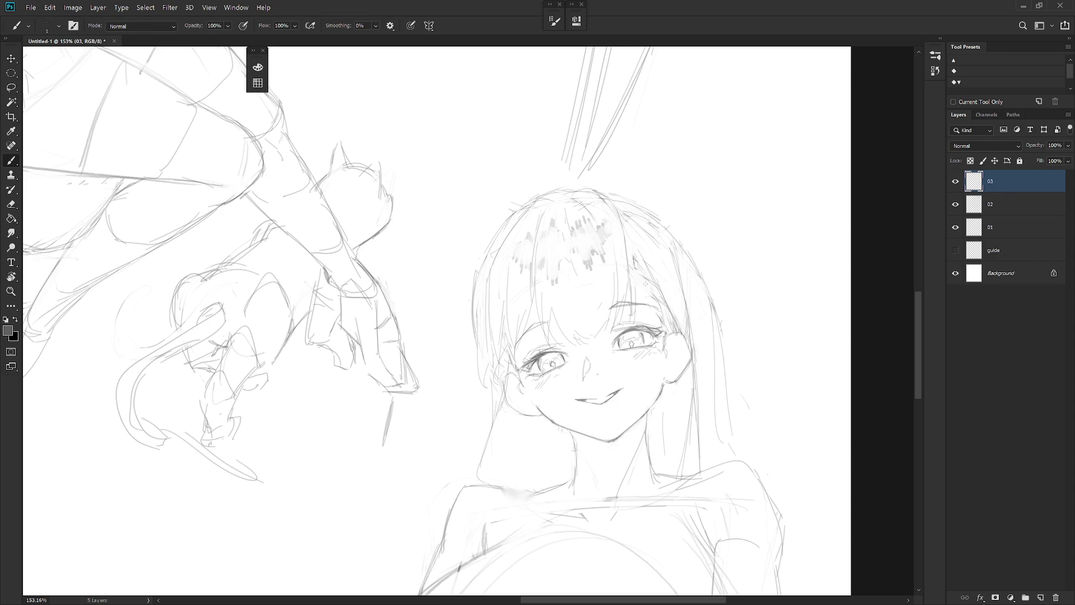
mouse_move(641, 286)
left_mouse_down()
mouse_move(626, 259)
mouse_move(642, 270)
left_mouse_up()
key("e")
key("b")
key("e")
mouse_move(643, 275)
left_mouse_down()
mouse_move(630, 249)
mouse_move(650, 276)
left_mouse_up()
key("b")
Replace the upper-chest arc and diagonal stroke with one new curve
left_click_drag(618, 505, 646, 273)
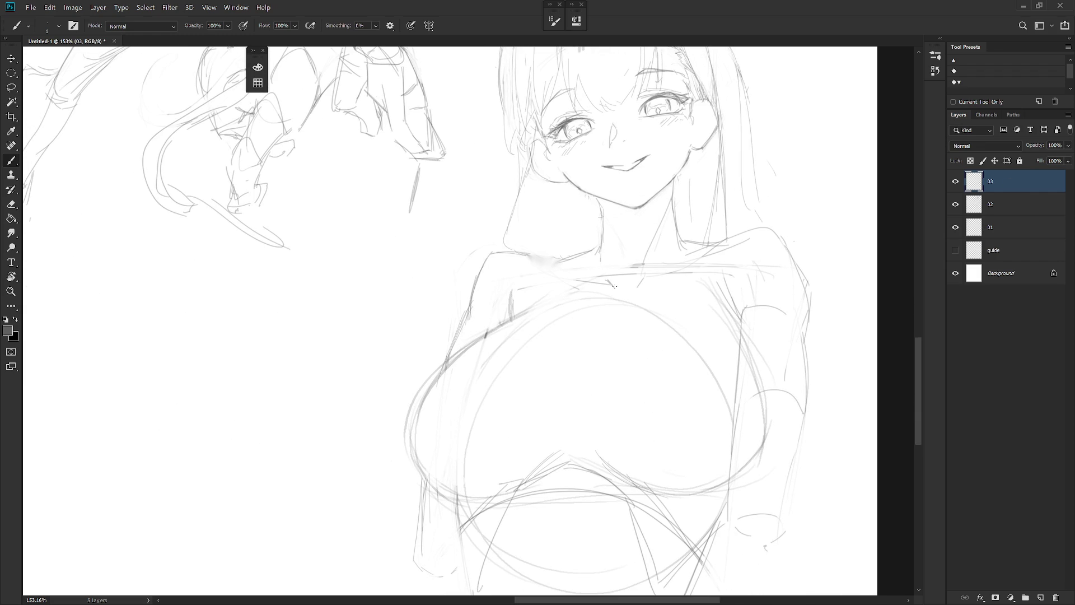
mouse_move(516, 321)
left_mouse_down()
mouse_move(530, 314)
mouse_move(557, 334)
left_mouse_up()
mouse_move(629, 329)
left_mouse_down()
mouse_move(607, 353)
mouse_move(660, 306)
mouse_move(722, 310)
left_mouse_up()
key("ctrl+z")
key("ctrl+z")
mouse_move(585, 361)
left_mouse_down()
mouse_move(644, 309)
mouse_move(724, 315)
left_mouse_up()
Zoom out to the whole sketch sheet and make layer 01 the active layer
scroll(734, 463, "down", 4)
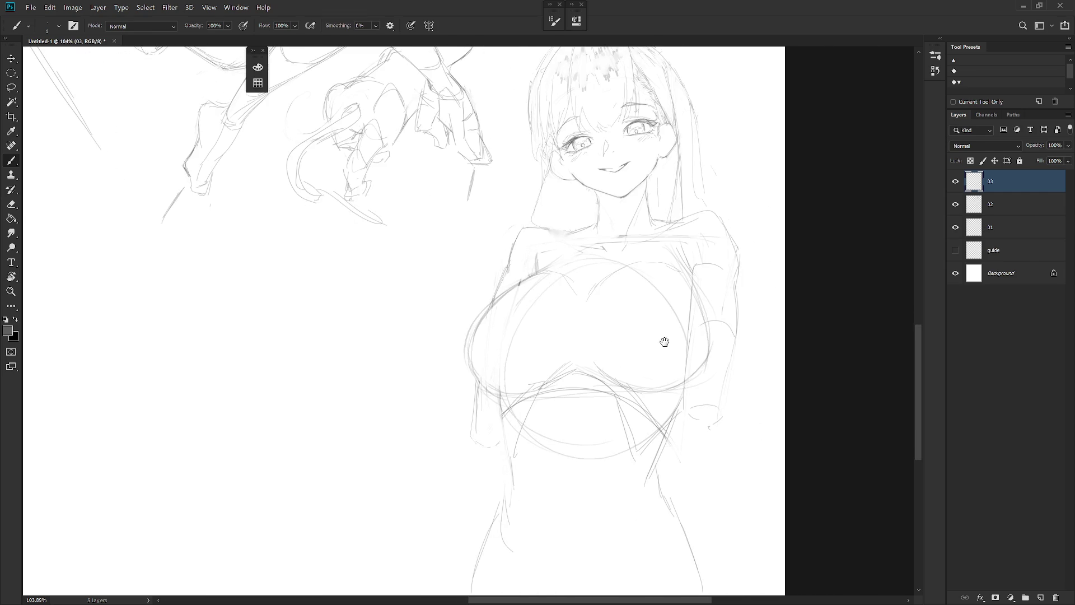
scroll(668, 466, "up", 3)
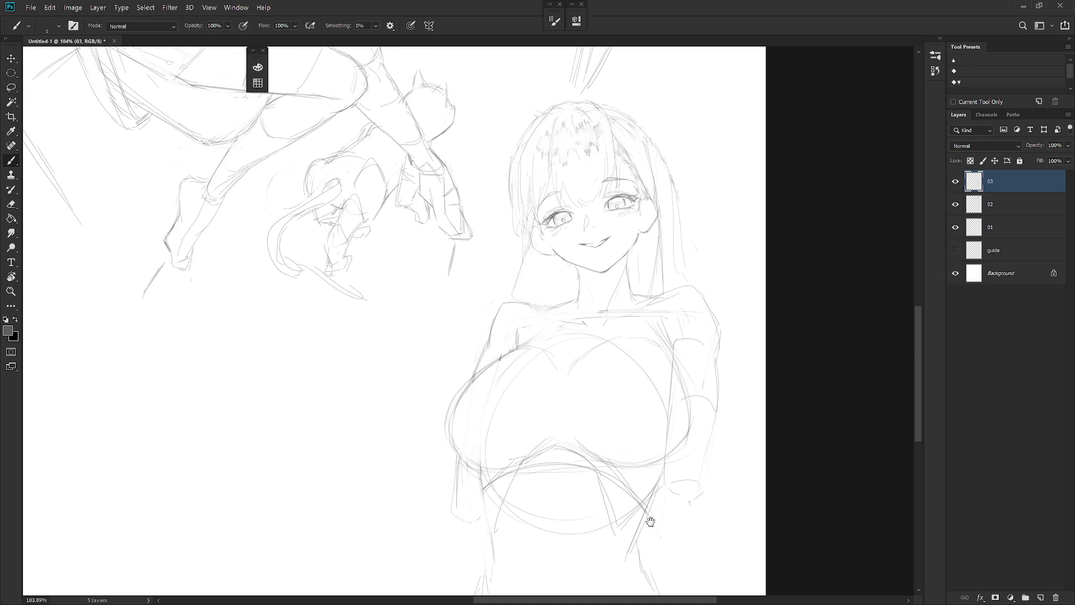
scroll(612, 445, "down", 4)
left_click_drag(521, 382, 658, 509)
scroll(425, 260, "up", 5)
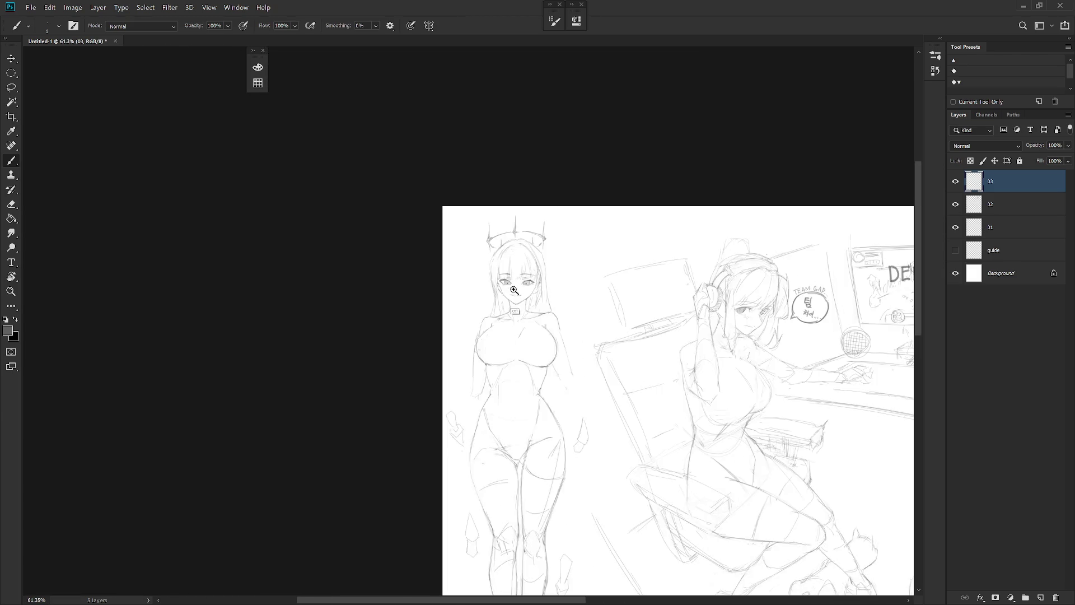
left_click(1007, 228)
left_click_drag(564, 308, 567, 353)
Erase and redraw the standing girl's left bangs strands with a size-25 eraser
key("e")
key("bracketleft")
key("bracketleft")
key("bracketleft")
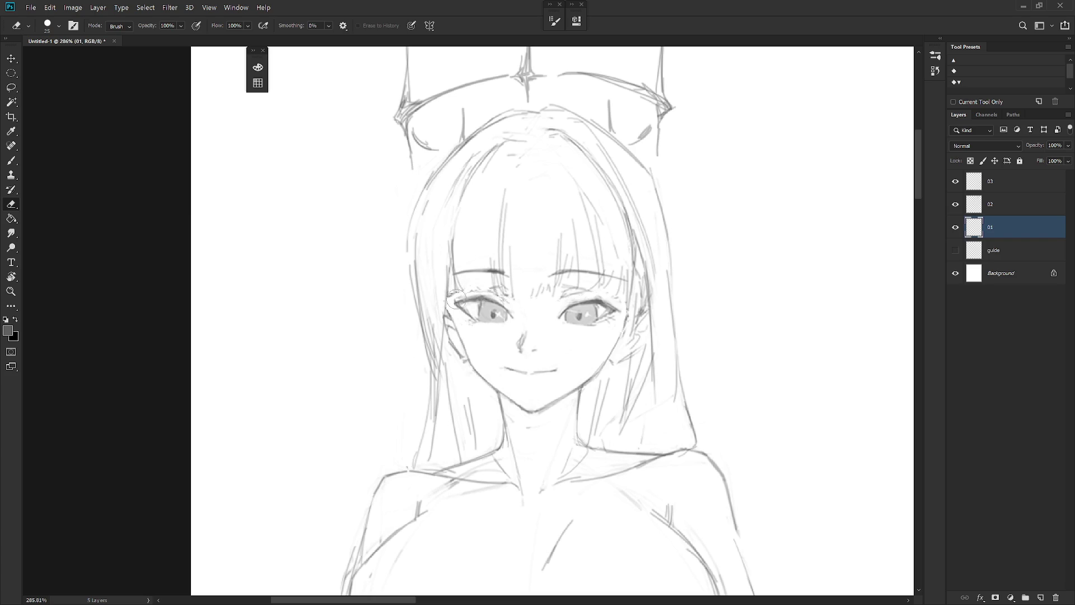
key("b")
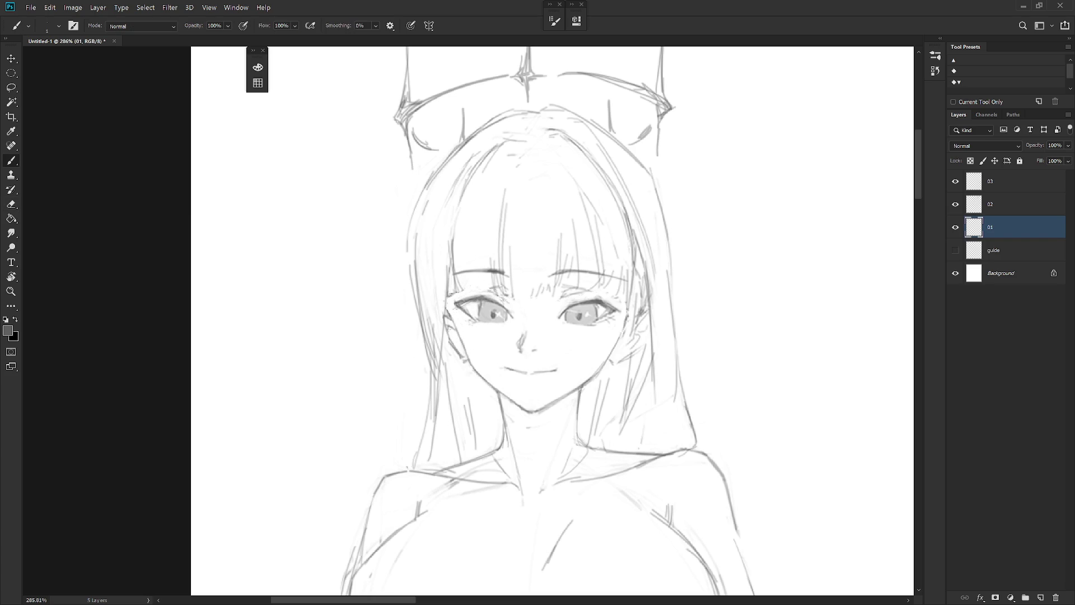
key("e")
mouse_move(454, 225)
left_mouse_down()
mouse_move(456, 305)
mouse_move(465, 282)
left_mouse_up()
key("b")
left_click_drag(454, 328, 447, 279)
key("ctrl+z")
left_click_drag(451, 230, 458, 338)
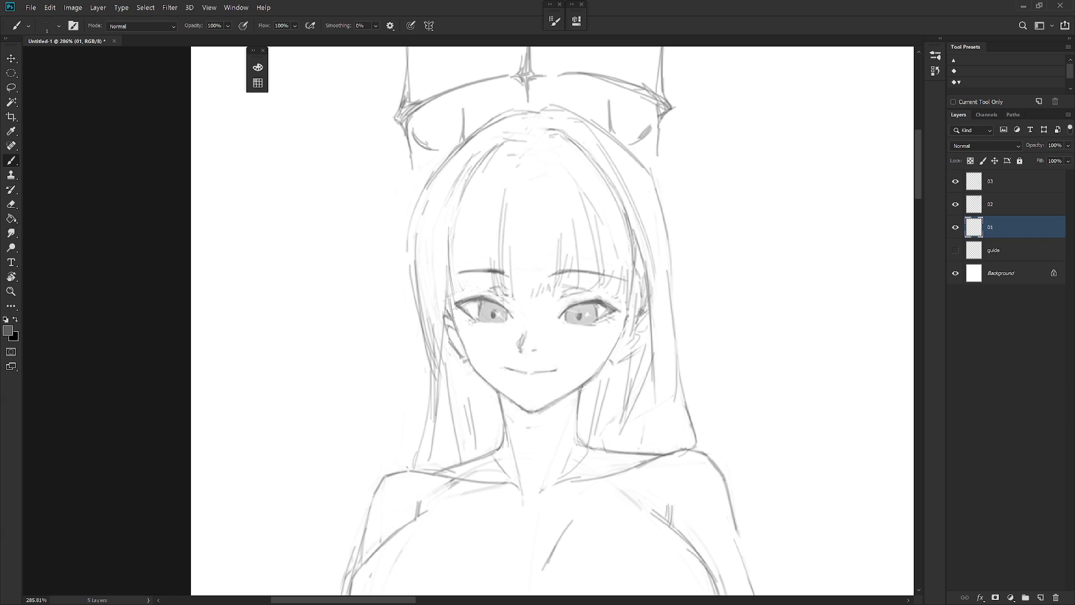
left_click_drag(449, 249, 454, 295)
left_click_drag(500, 247, 500, 269)
Lasso the eye on the right, apply a transform to it, and deselect
scroll(672, 368, "down", 10)
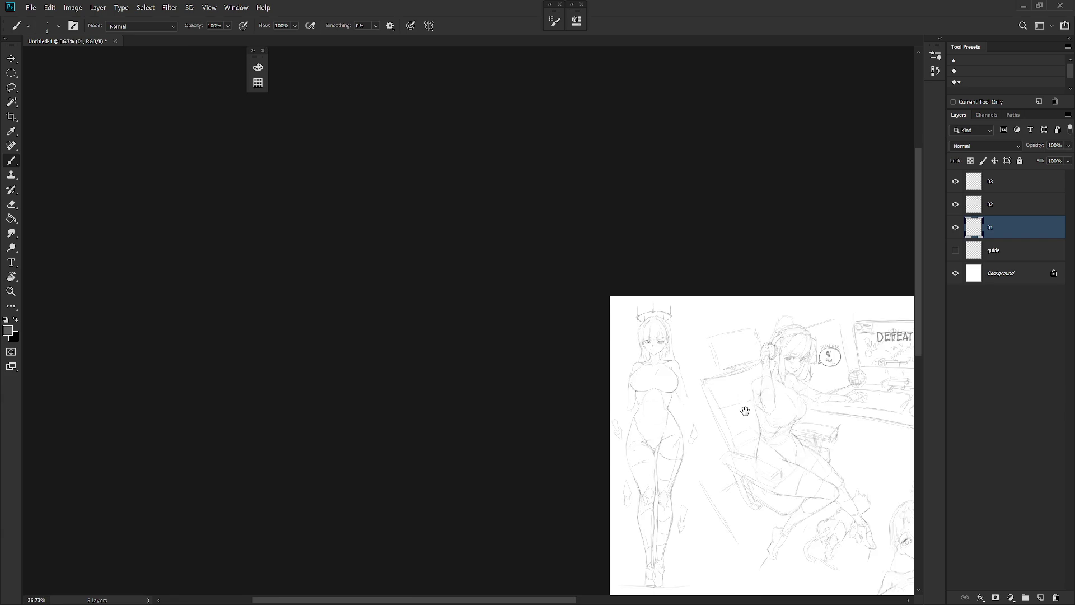
scroll(775, 348, "up", 8)
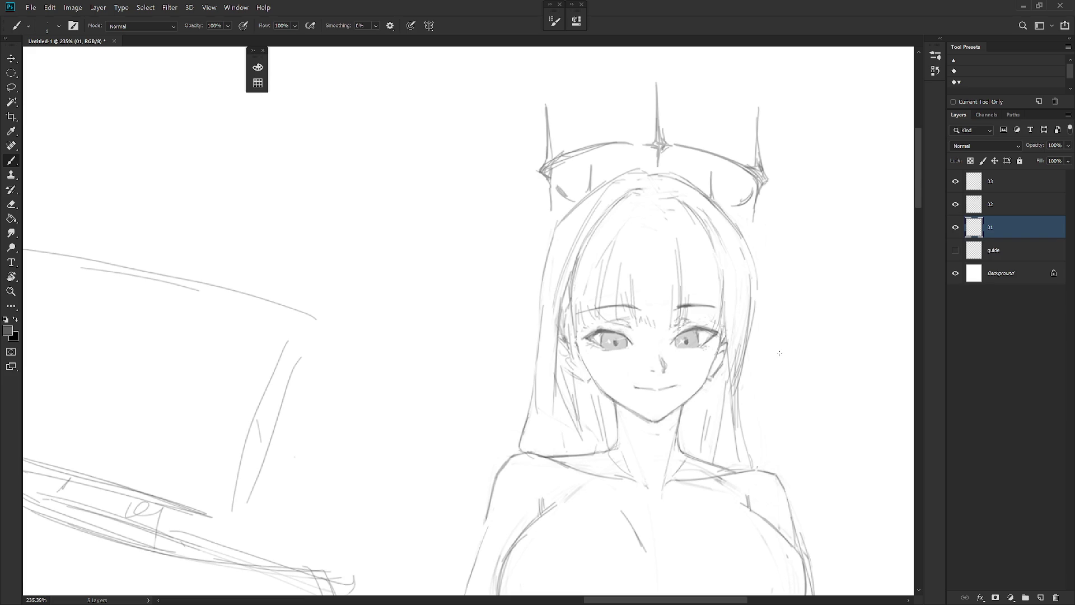
key("e")
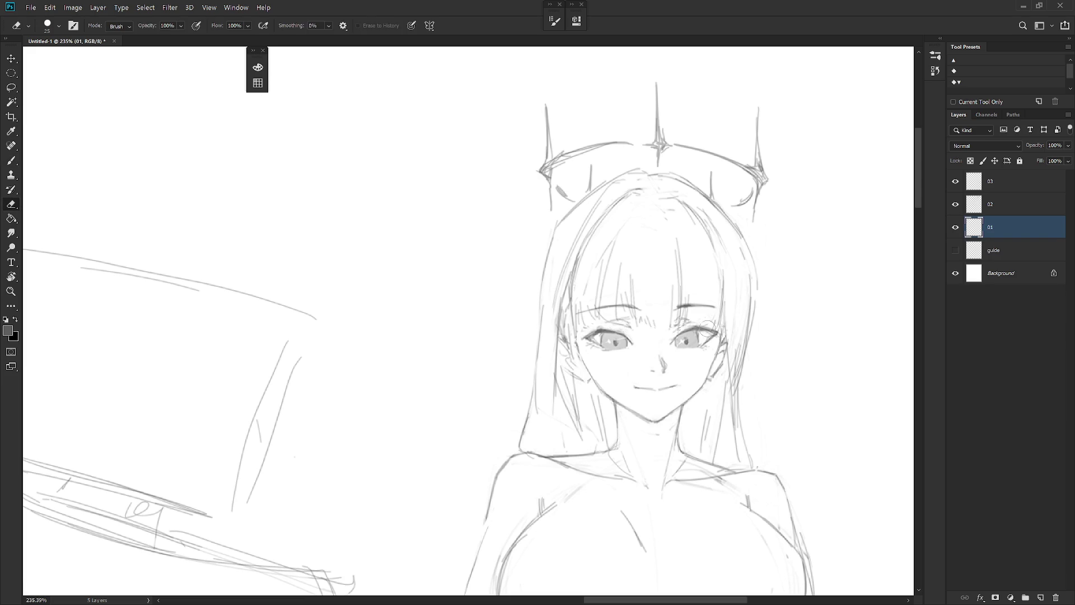
key("b")
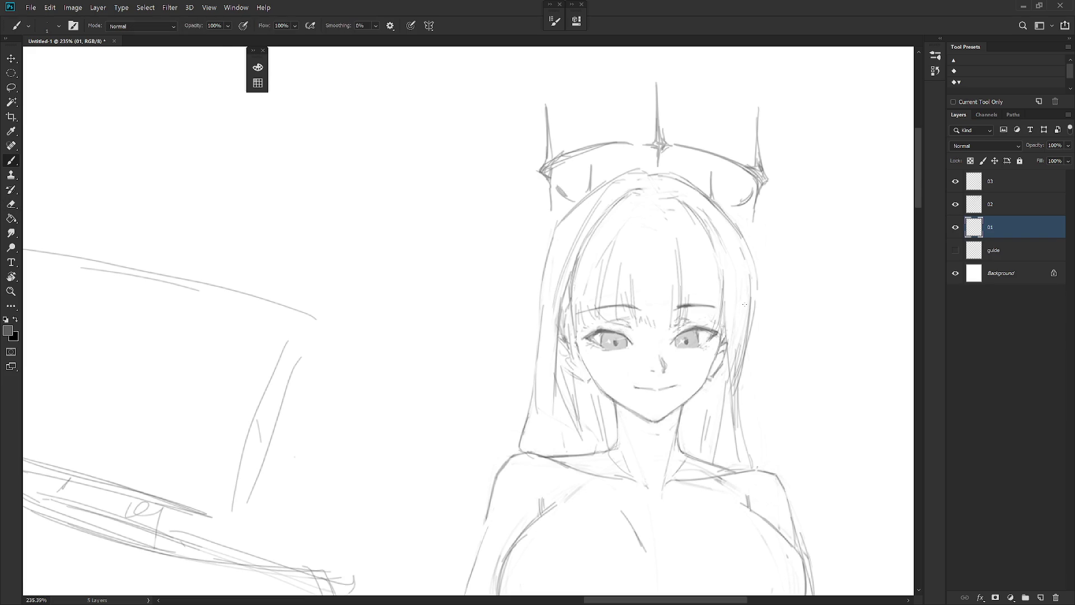
key("l")
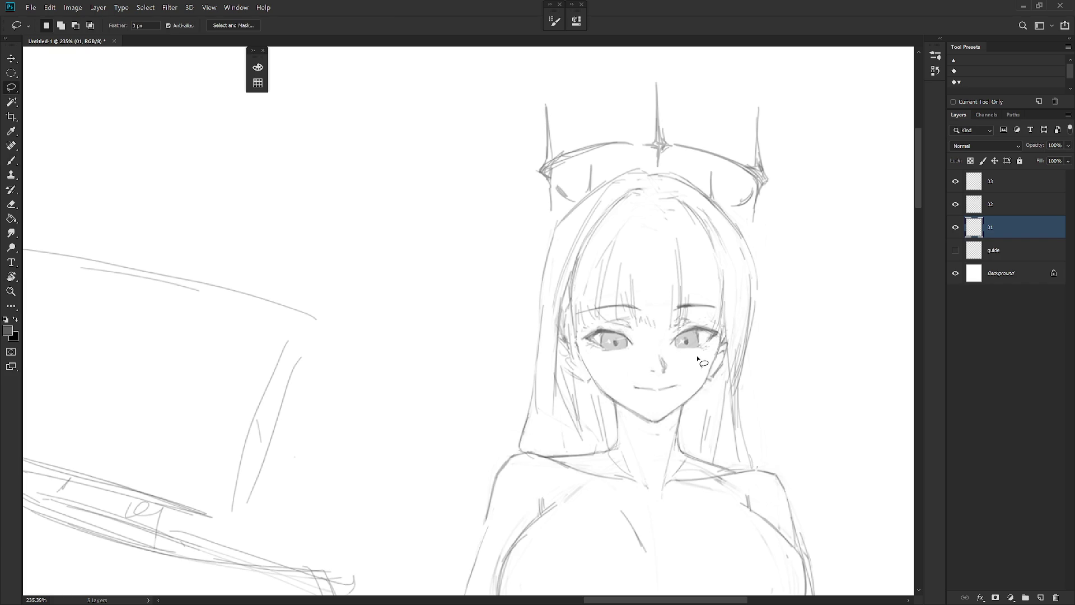
mouse_move(671, 341)
left_mouse_down()
mouse_move(697, 375)
mouse_move(707, 353)
left_mouse_up()
key("ctrl+t")
key("Return")
key("ctrl+d")
Touch up her face, alternating between eraser and brush
key("e")
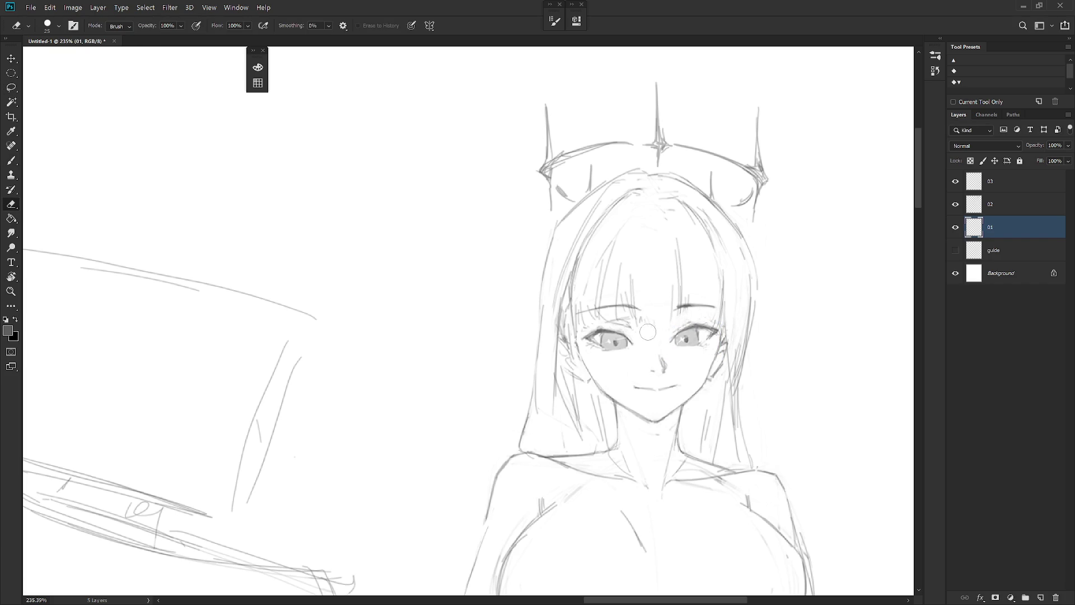
key("b")
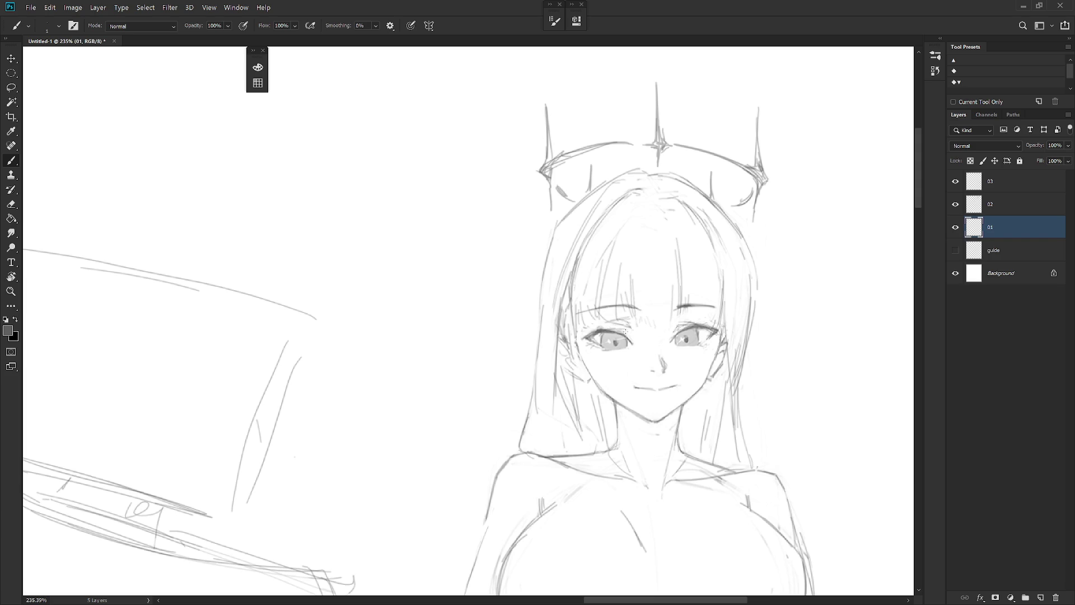
key("e")
key("b")
key("e")
key("b")
Darken the right eye's lower lid with two extra strokes
scroll(700, 359, "up", 3)
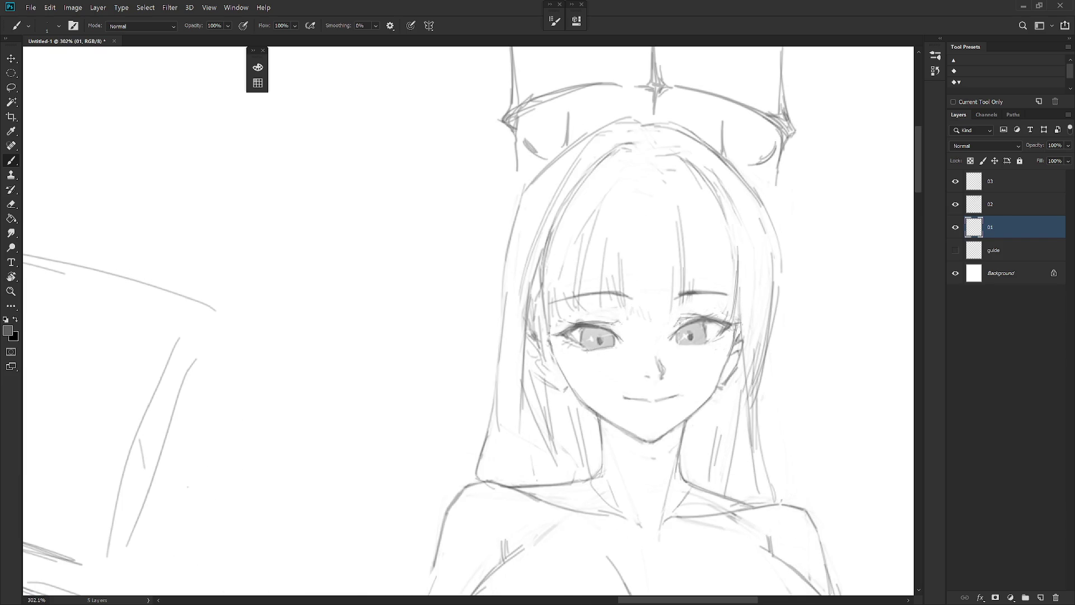
left_click_drag(680, 343, 704, 345)
left_click_drag(682, 342, 712, 343)
Zoom in on the middle of the sketch sheet and toggle eraser and brush
scroll(728, 420, "down", 5)
scroll(679, 420, "up", 2)
scroll(678, 374, "up", 1)
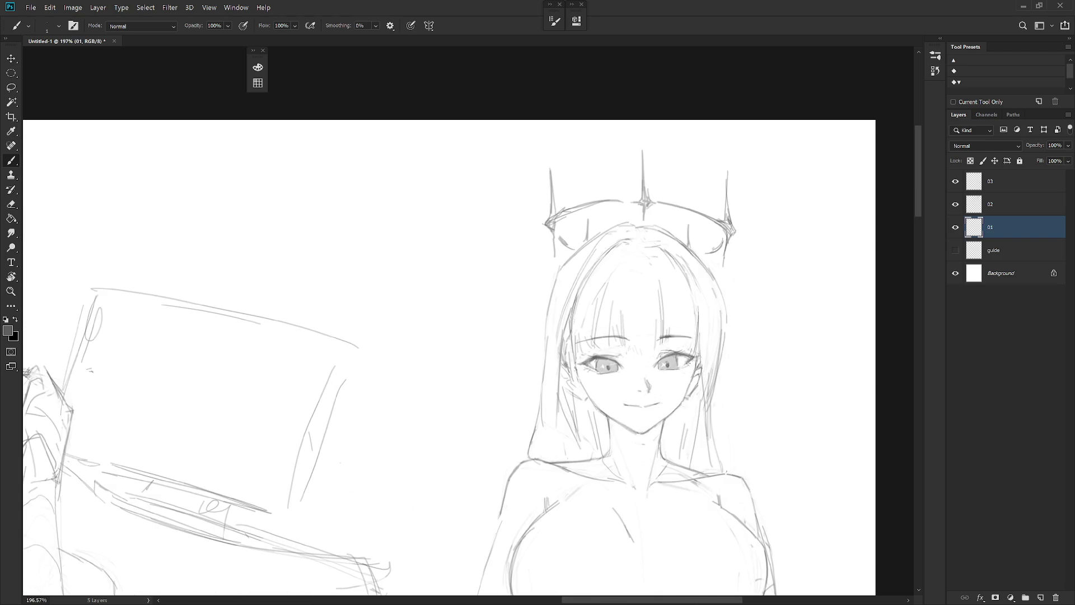
scroll(679, 402, "down", 5)
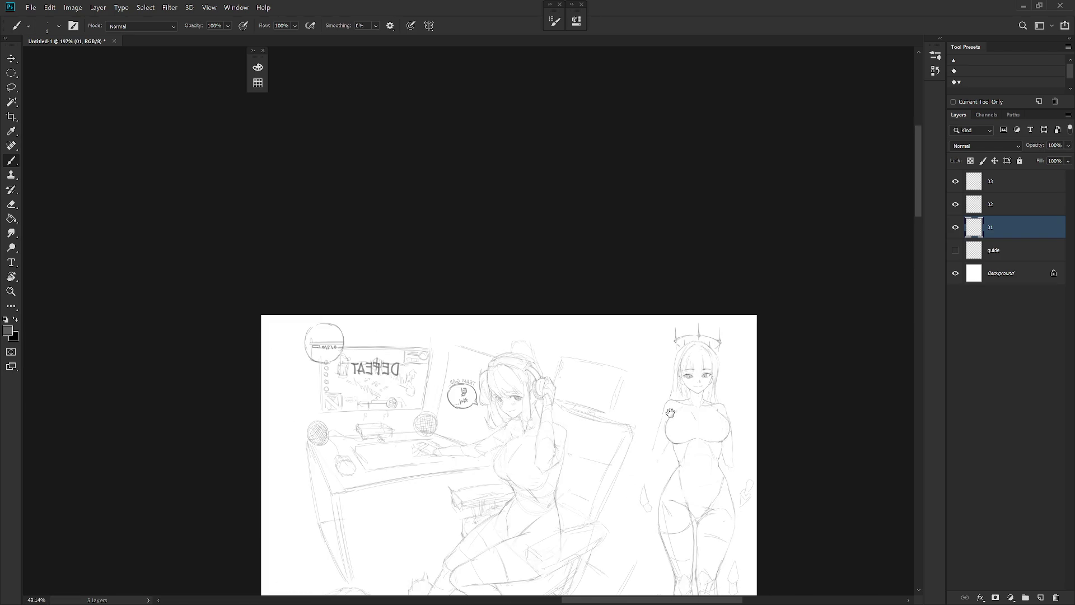
scroll(702, 398, "down", 2)
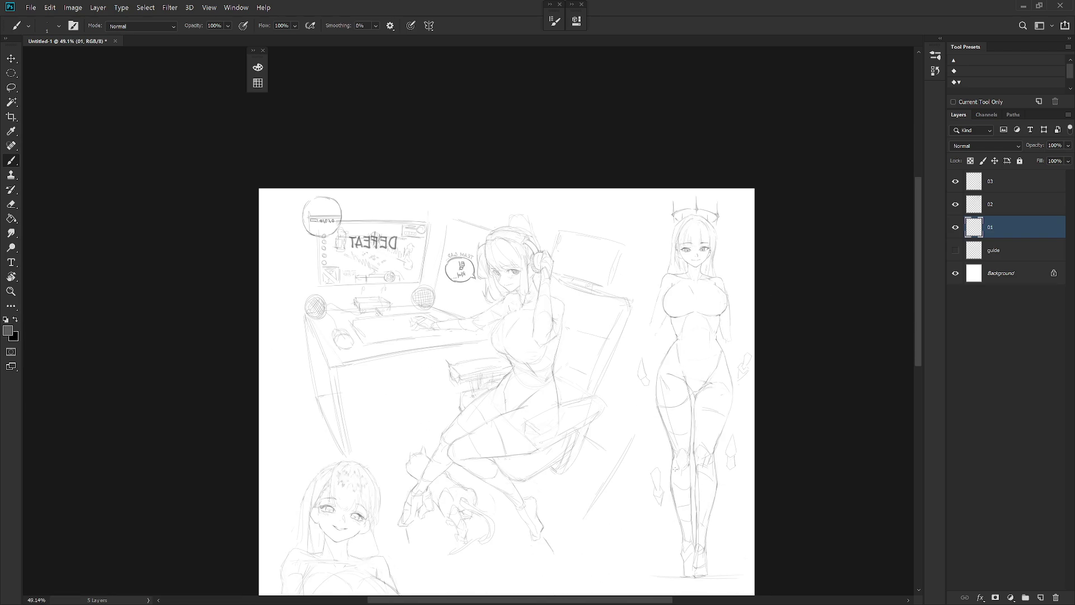
left_click_drag(699, 530, 684, 458)
left_click_drag(676, 258, 628, 349)
scroll(628, 350, "up", 2)
key("e")
key("b")
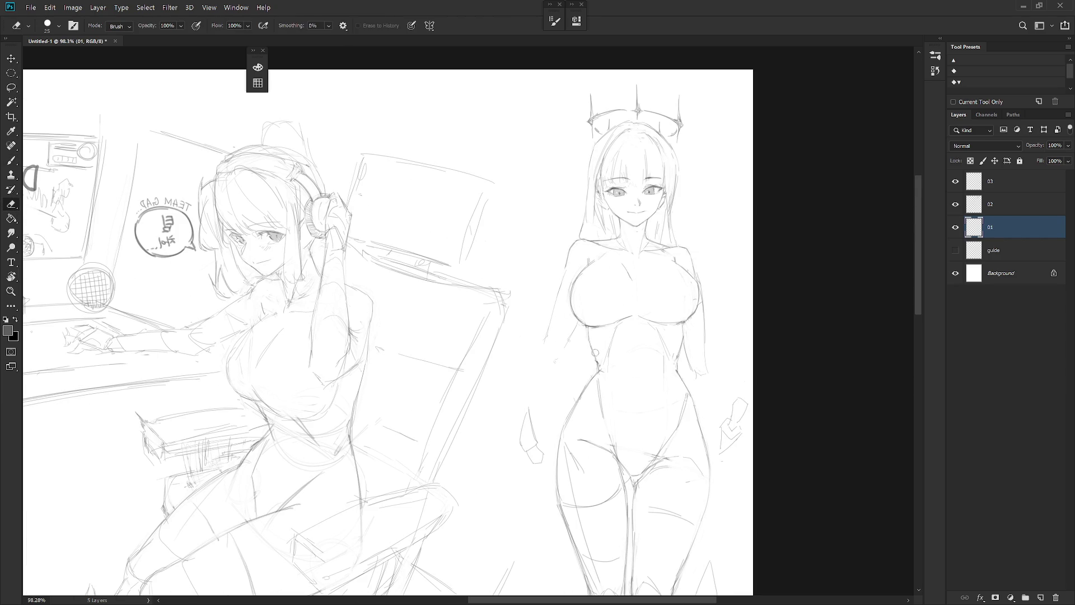
Flip the canvas horizontally to check the drawing, then make layer 02 active
scroll(663, 195, "down", 2)
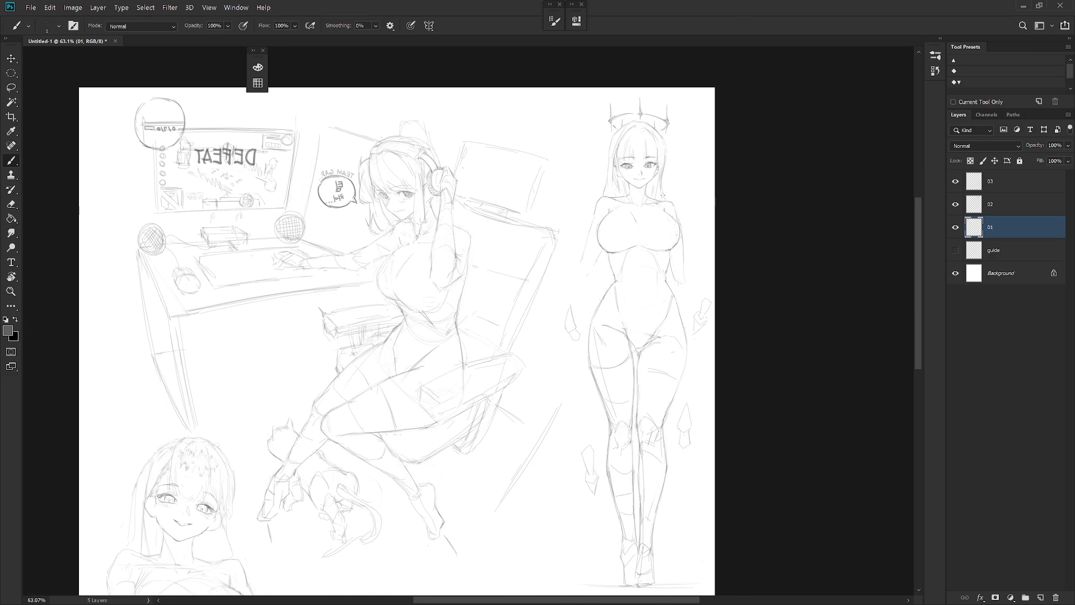
scroll(662, 195, "down", 2)
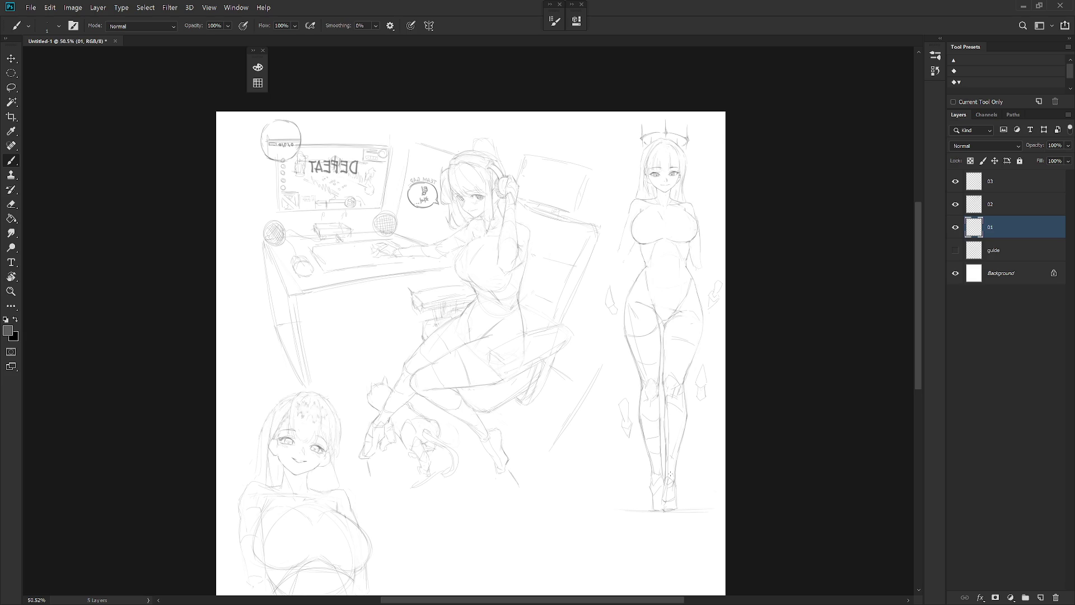
key("h")
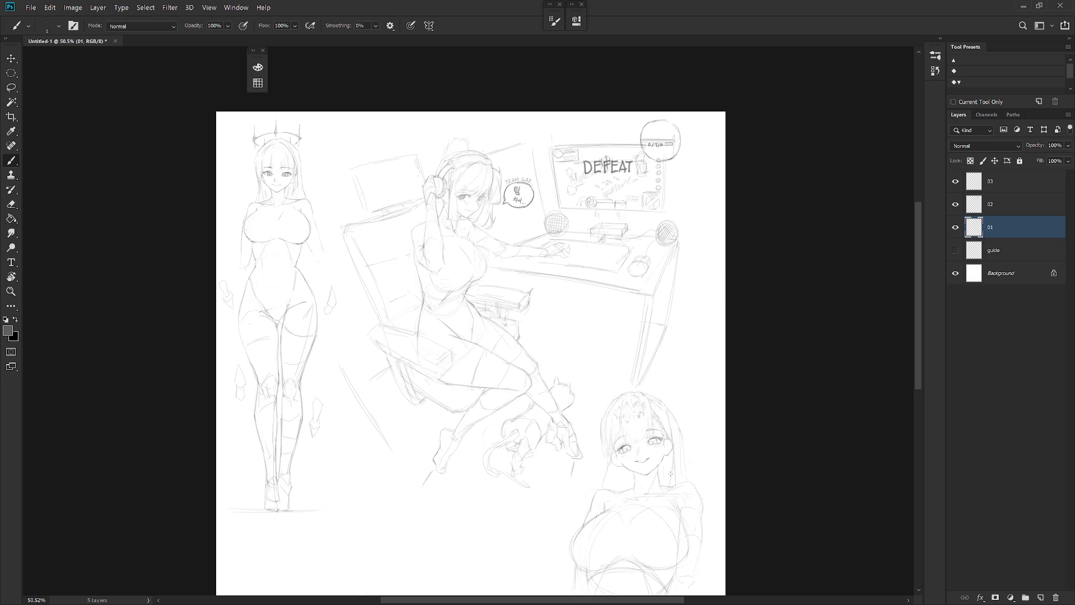
left_click(1016, 206)
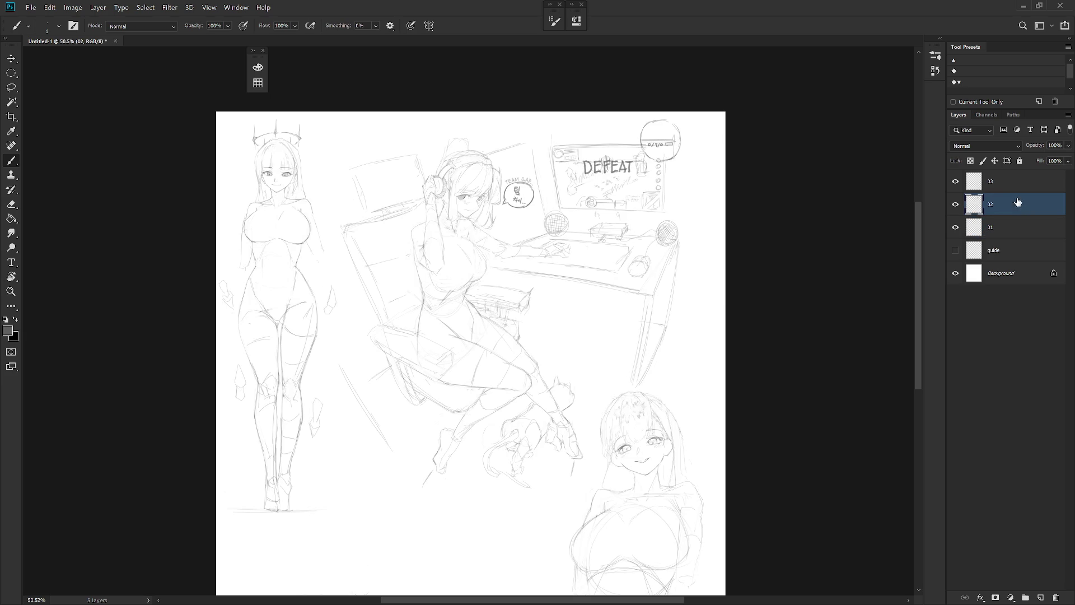
Zoom in on the speech bubble and toggle between eraser and brush
scroll(521, 190, "up", 9)
key("e")
key("b")
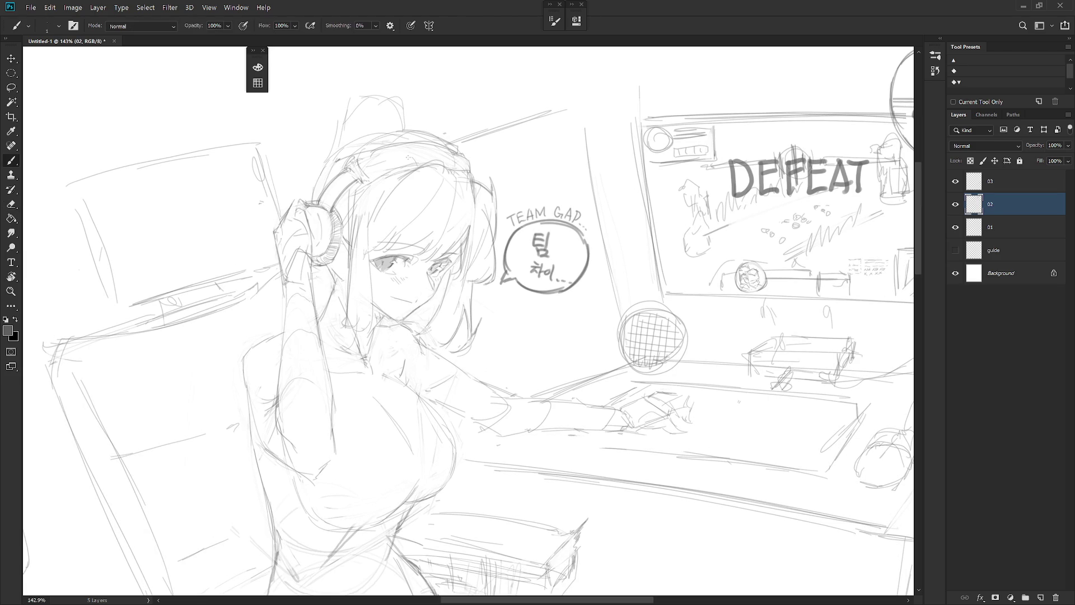
key("e")
key("b")
Pan down to the bust portrait, make layer 03 active, and zoom on her face
scroll(551, 354, "down", 5)
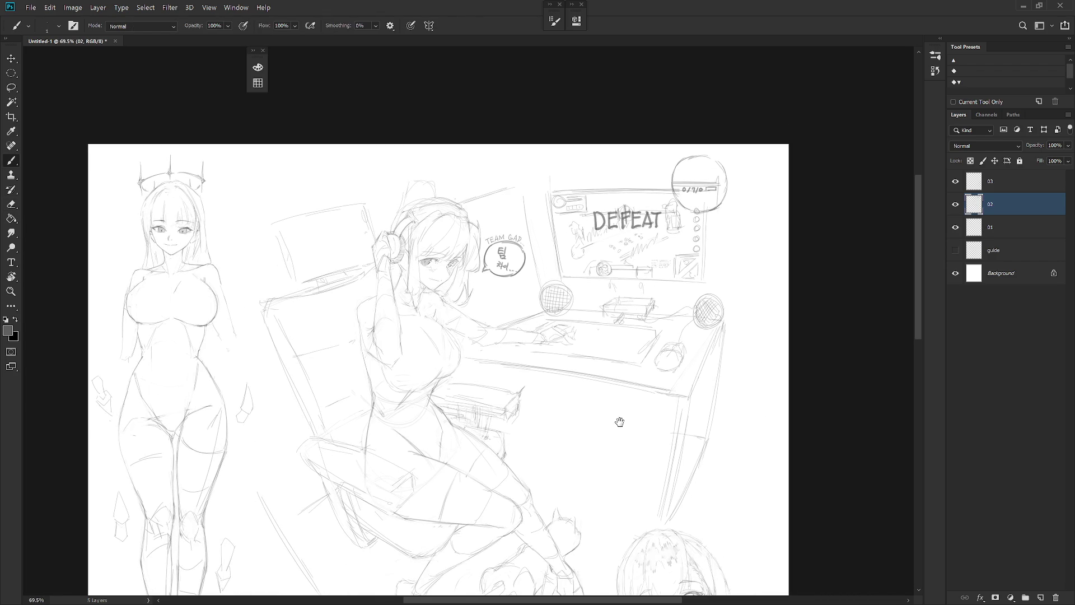
scroll(621, 434, "down", 5)
scroll(669, 356, "right", 3)
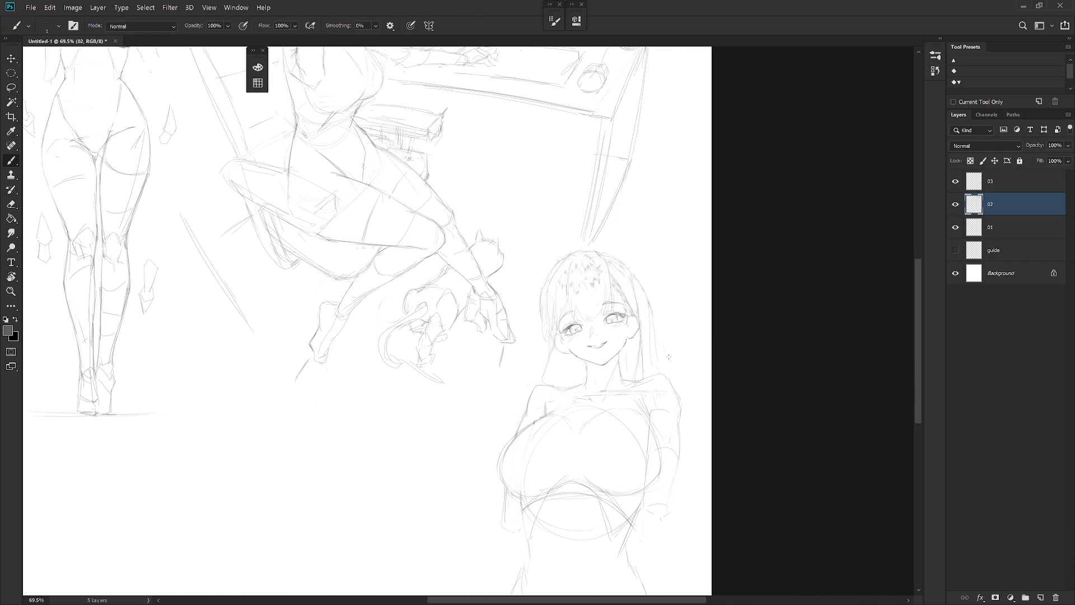
left_click(1010, 188)
scroll(627, 286, "up", 5)
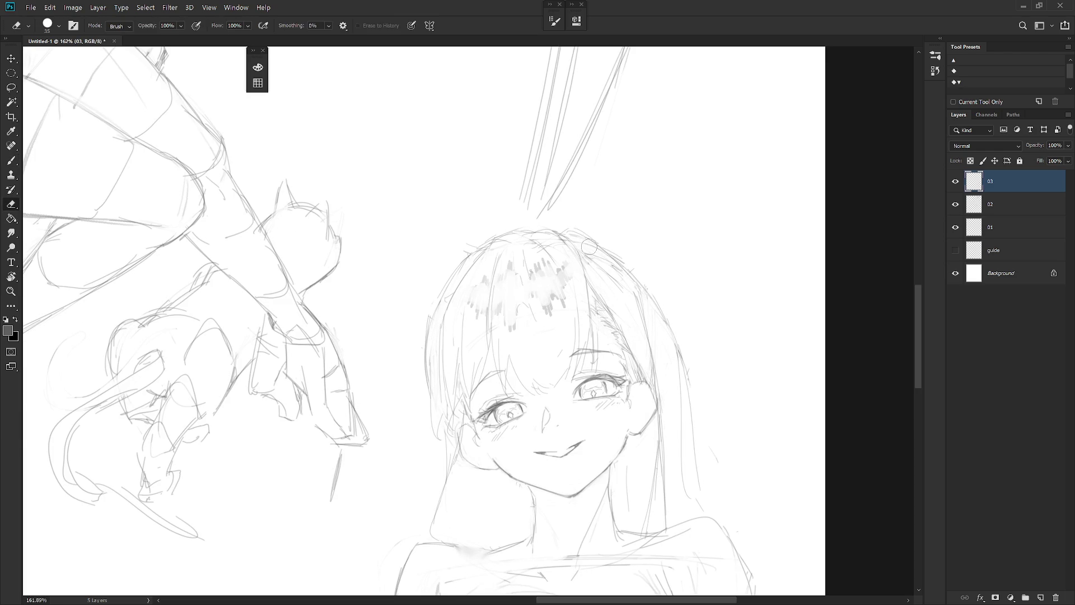
Add a short hair stroke to the bust portrait
left_click_drag(599, 247, 627, 271)
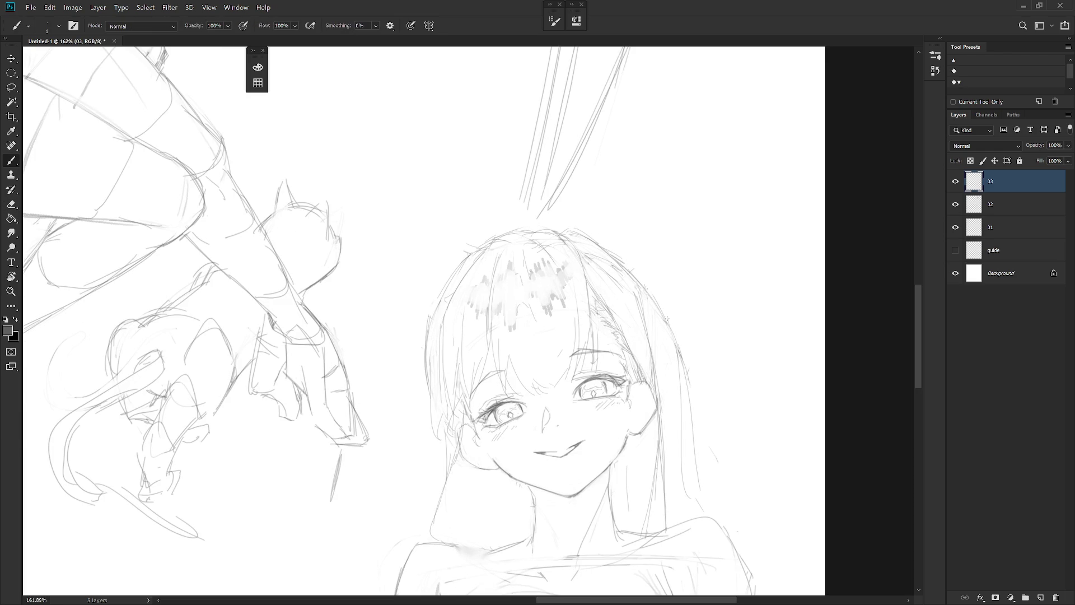
scroll(582, 252, "down", 1)
scroll(681, 375, "down", 5)
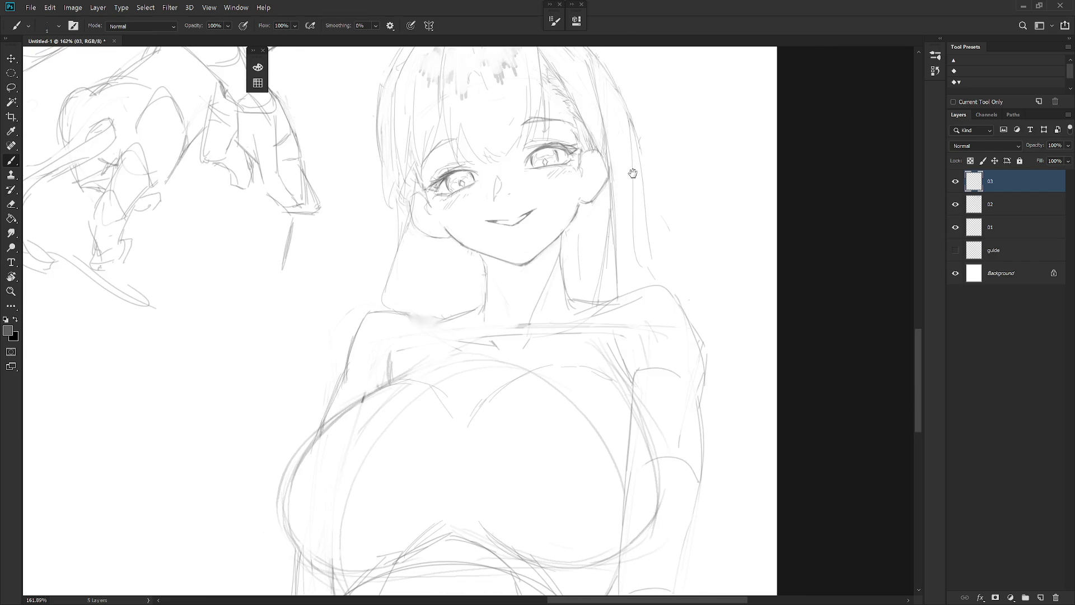
scroll(623, 334, "up", 2)
scroll(624, 334, "down", 3)
scroll(653, 401, "down", 2)
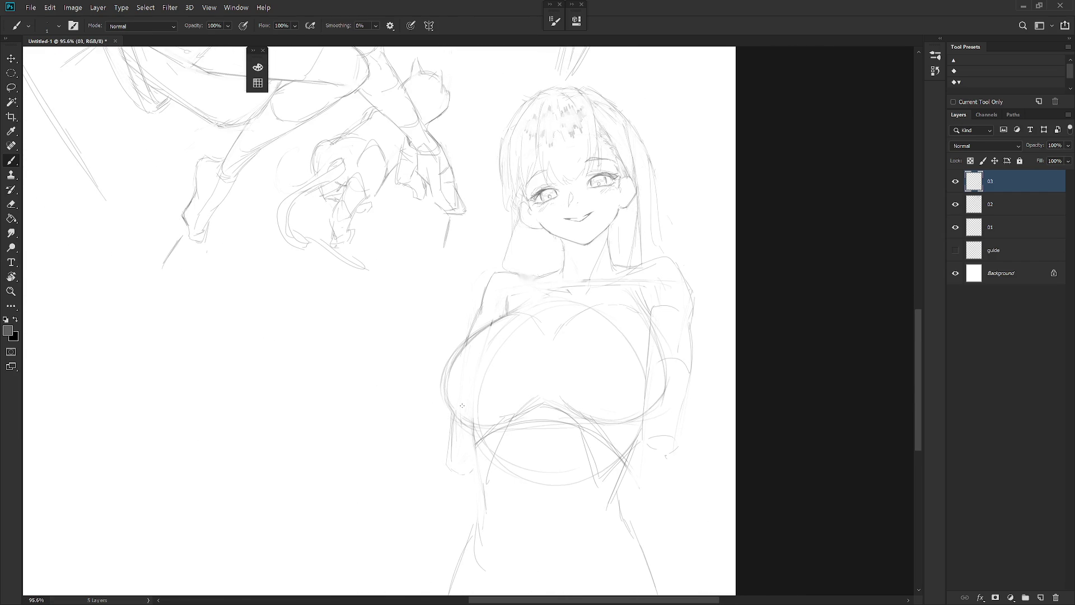
Darken the left chest contour with the pencil, then soften it by smudging
key("shift+b")
mouse_move(453, 414)
left_mouse_down()
mouse_move(463, 355)
mouse_move(461, 418)
mouse_move(492, 426)
left_mouse_up()
key("ctrl+z")
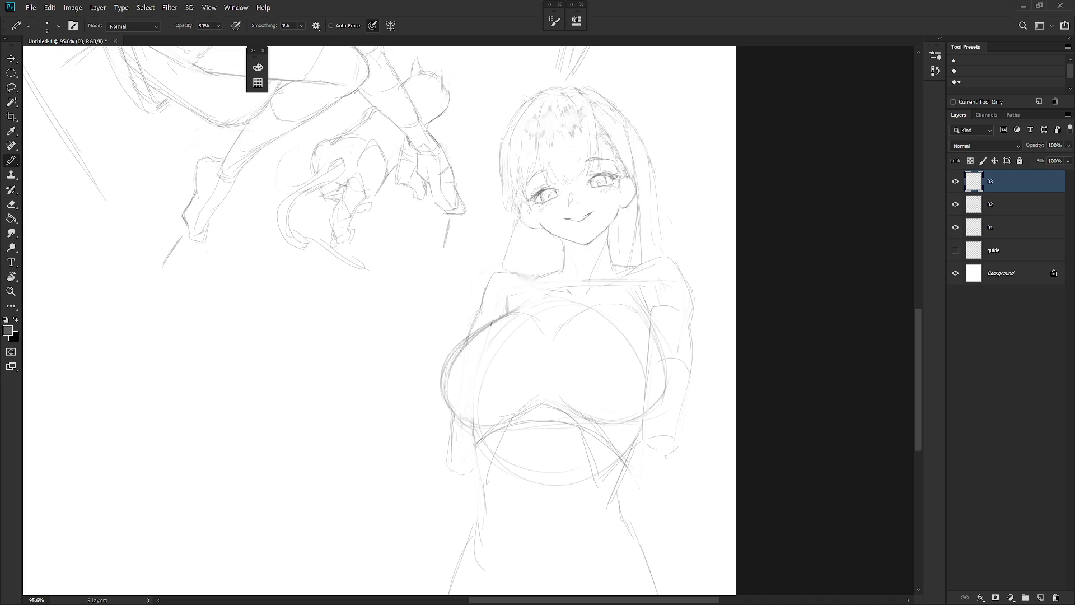
key("r")
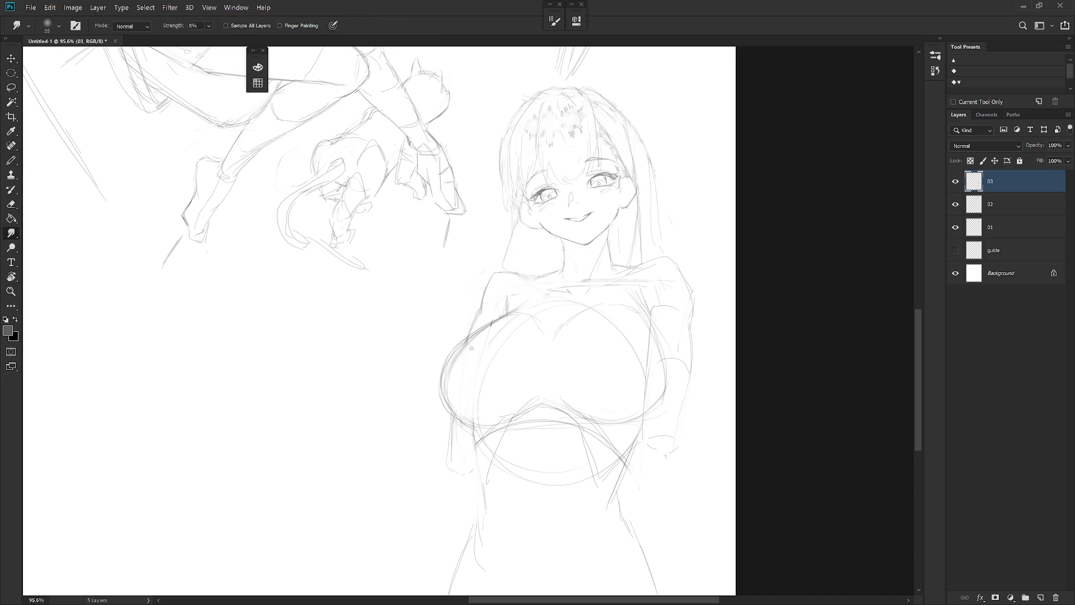
mouse_move(464, 341)
left_mouse_down()
mouse_move(493, 335)
mouse_move(457, 358)
mouse_move(477, 355)
mouse_move(448, 397)
left_mouse_up()
Rework the chest contour with a size-70 eraser, then lasso and deselect the chest area
key("e")
key("bracketright")
key("bracketright")
key("bracketright")
key("r")
key("e")
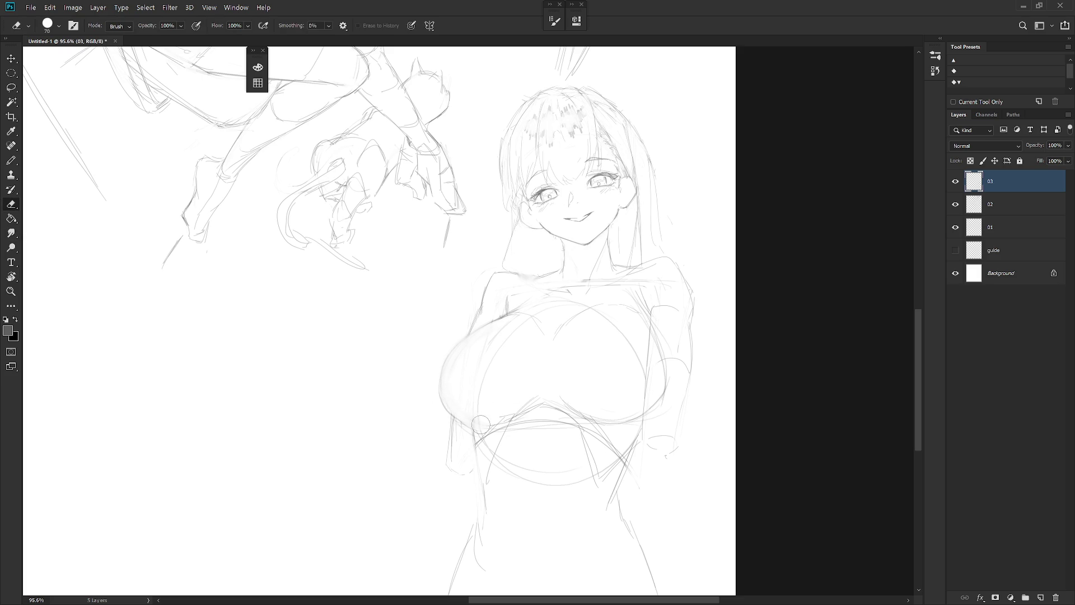
key("b")
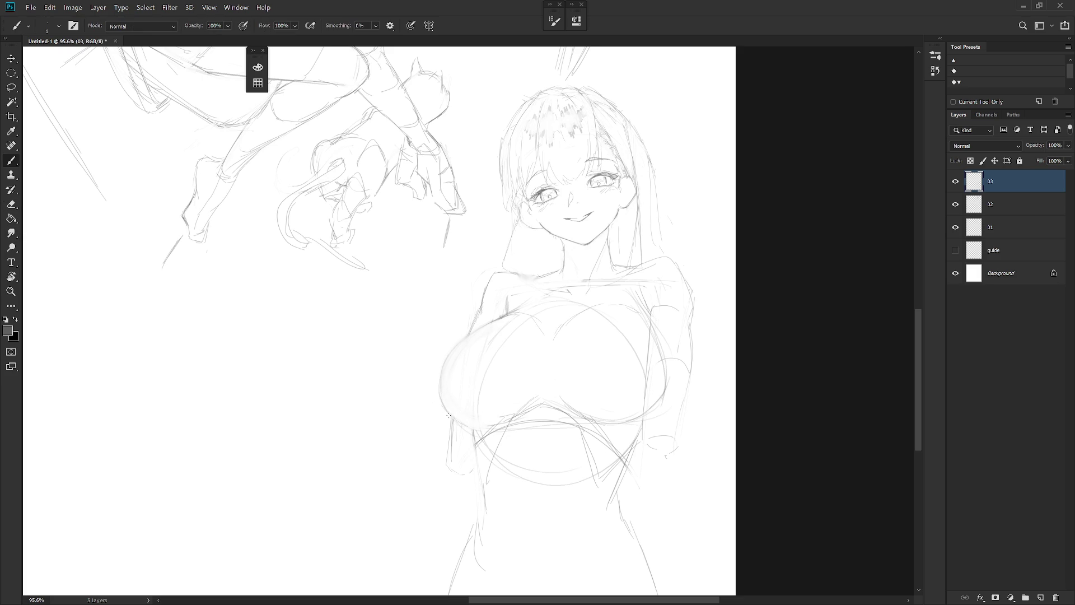
key("e")
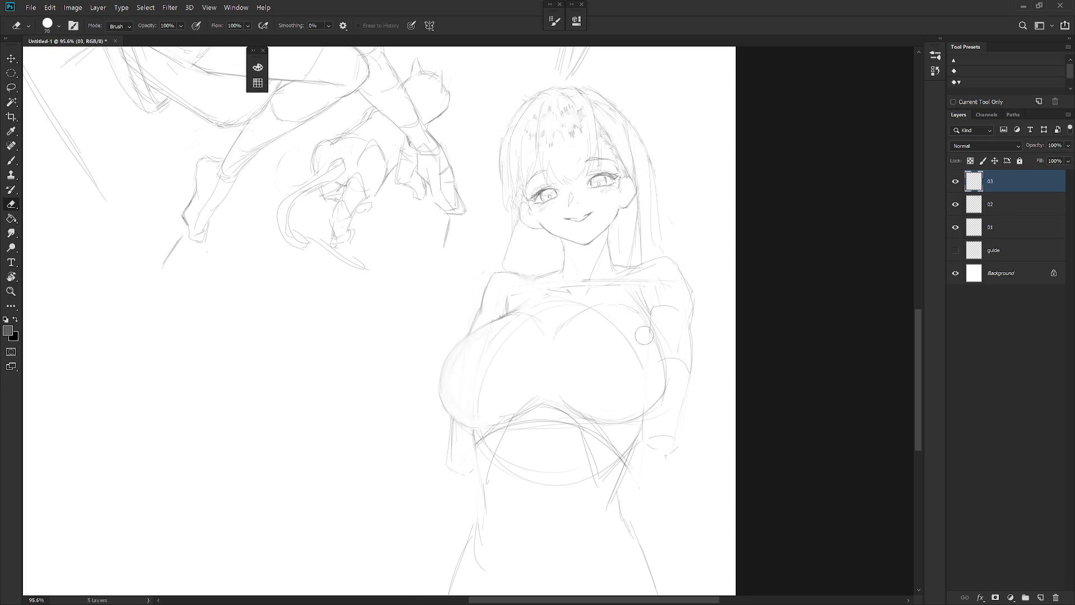
key("l")
mouse_move(644, 391)
left_mouse_down()
mouse_move(636, 336)
mouse_move(580, 355)
mouse_move(641, 392)
left_mouse_up()
key("ctrl+d")
scroll(617, 425, "down", 3)
key("b")
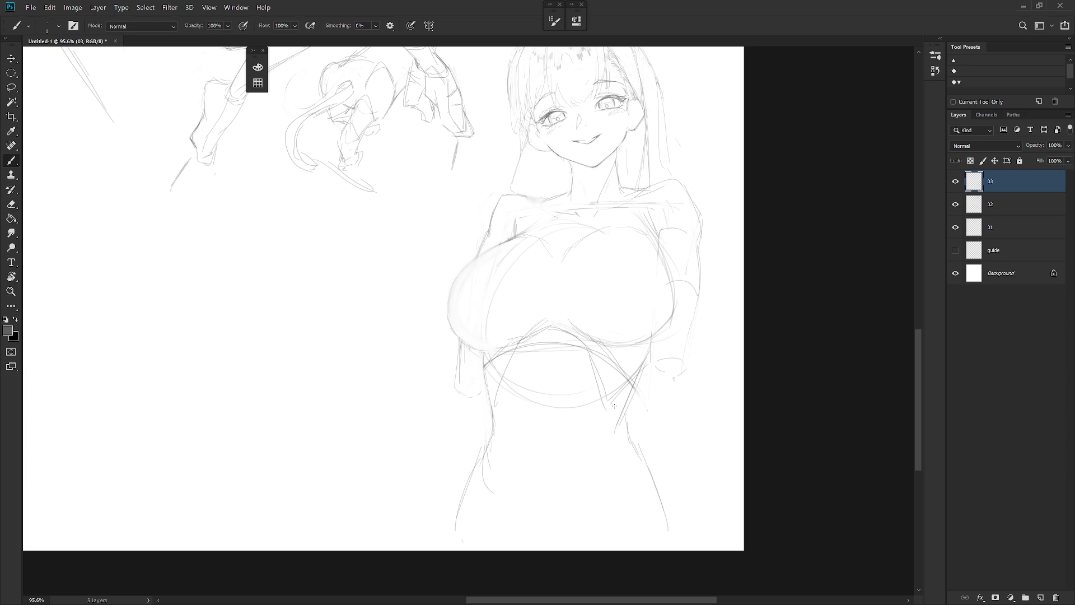
Rework the strokes along her left hip and right waist
mouse_move(487, 428)
left_mouse_down()
mouse_move(484, 482)
mouse_move(492, 435)
mouse_move(475, 471)
mouse_move(486, 442)
mouse_move(484, 454)
left_mouse_up()
key("e")
key("b")
key("e")
left_click_drag(644, 387, 627, 401)
key("b")
key("shift+b")
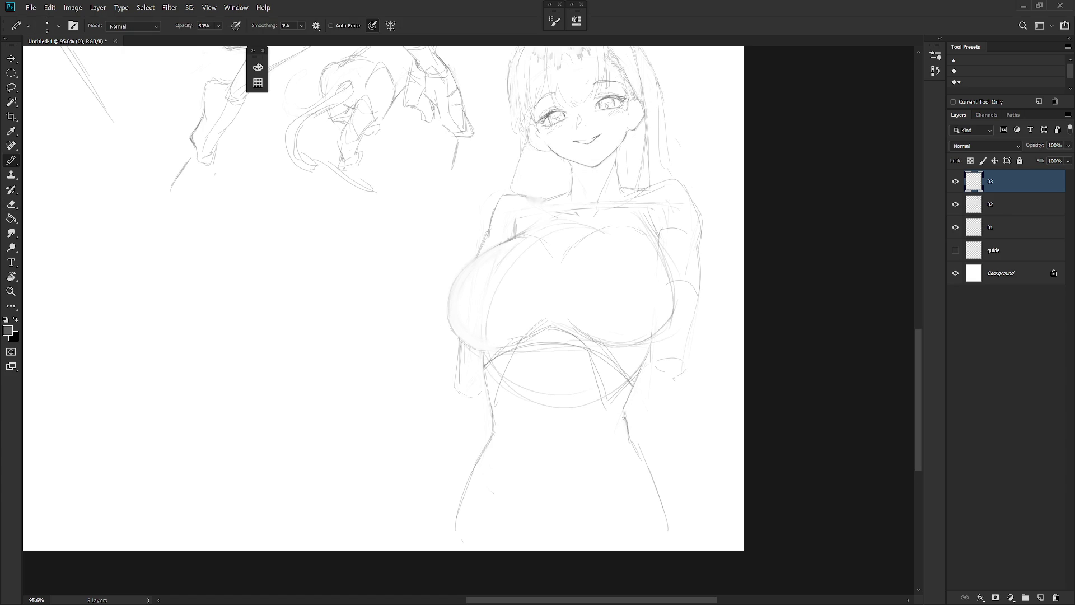
key("e")
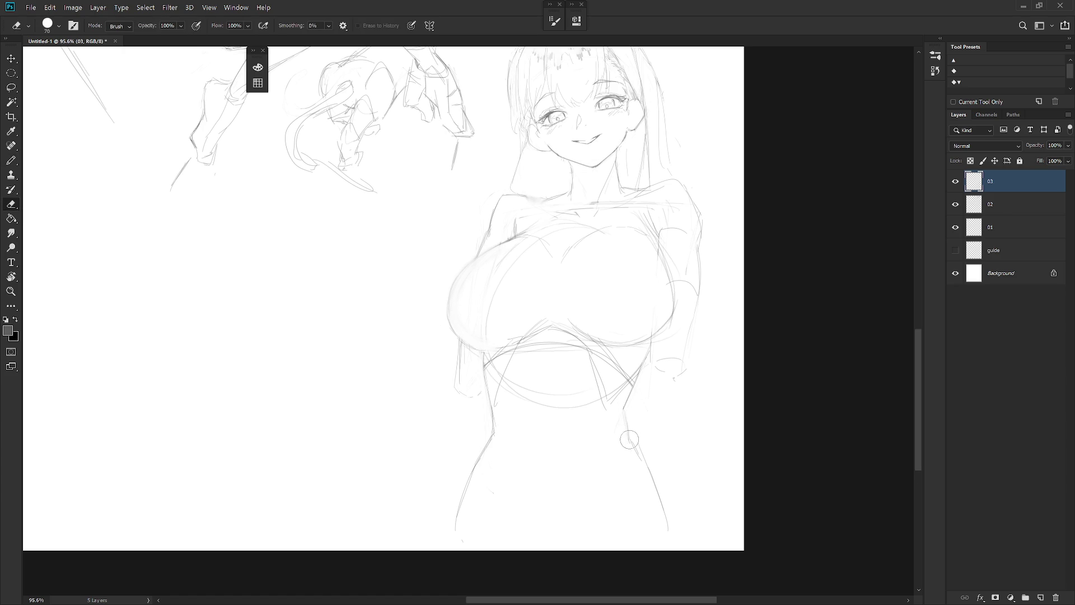
key("b")
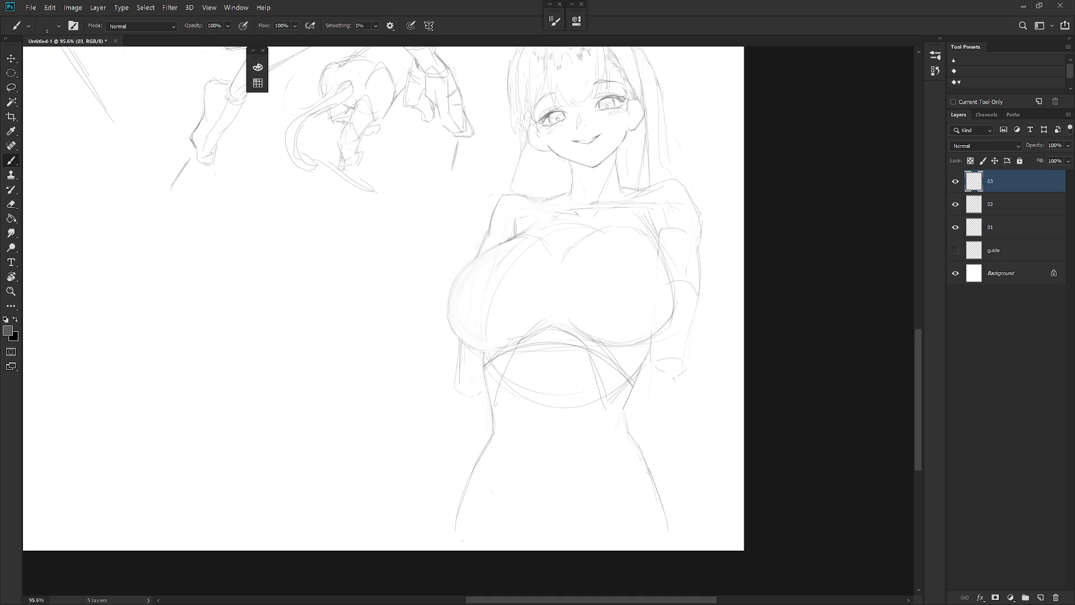
Extend the right body contour downward and redraw the lower-left contour
left_click_drag(655, 480, 679, 532)
key("e")
key("b")
left_click_drag(458, 504, 458, 543)
key("ctrl+z")
key("e")
key("b")
Erase and redraw the lower-right contour and add the inner left-leg line
key("e")
left_click_drag(632, 457, 672, 521)
key("b")
left_click_drag(648, 462, 674, 551)
key("e")
key("b")
key("ctrl+z")
left_click_drag(501, 481, 522, 542)
mouse_move(599, 522)
left_mouse_down()
mouse_move(610, 477)
mouse_move(604, 535)
mouse_move(606, 478)
left_mouse_up()
key("ctrl+z")
mouse_move(642, 415)
left_mouse_down()
mouse_move(627, 511)
mouse_move(631, 500)
left_mouse_up()
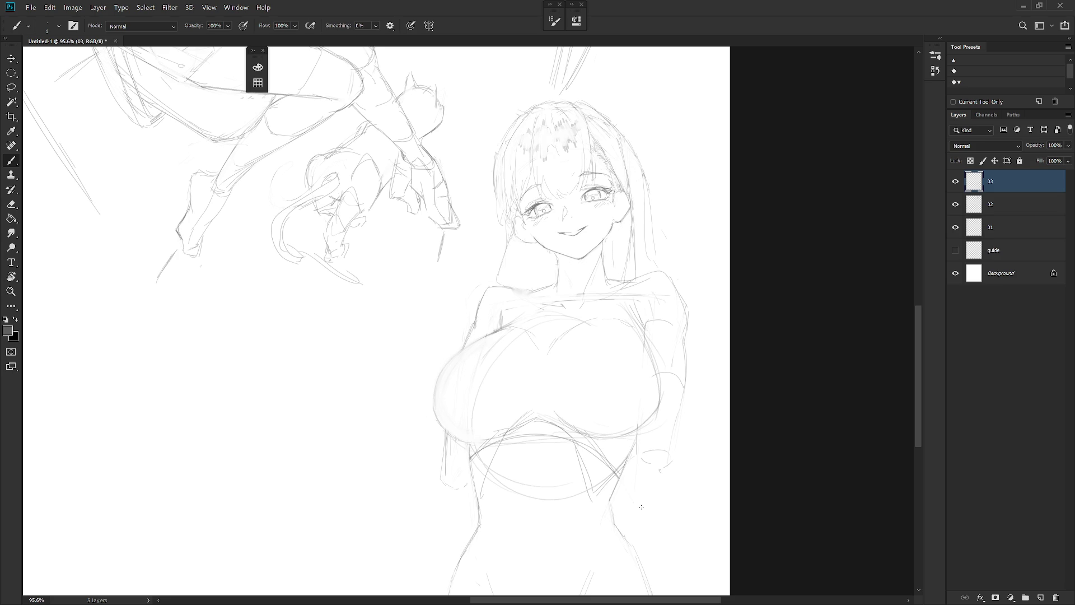
Sketch strokes along her right arm and waistline, undoing the extra long line
mouse_move(645, 489)
left_mouse_down()
mouse_move(643, 444)
mouse_move(638, 460)
left_mouse_up()
scroll(643, 420, "down", 1)
left_click_drag(613, 501, 602, 523)
left_click_drag(668, 421, 629, 521)
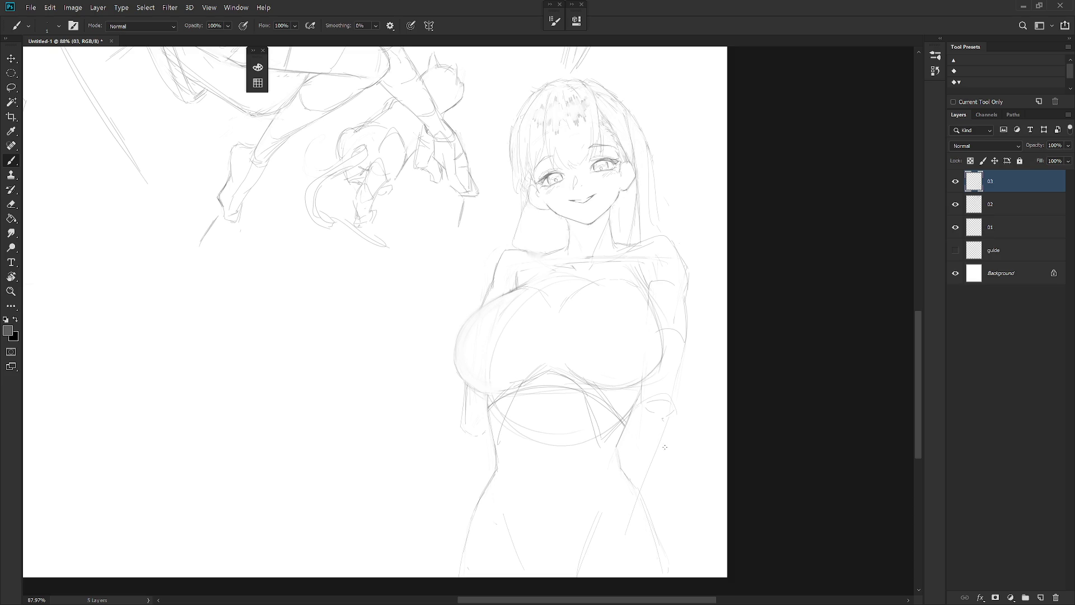
key("ctrl+z")
left_click_drag(555, 417, 536, 421)
key("shift+b")
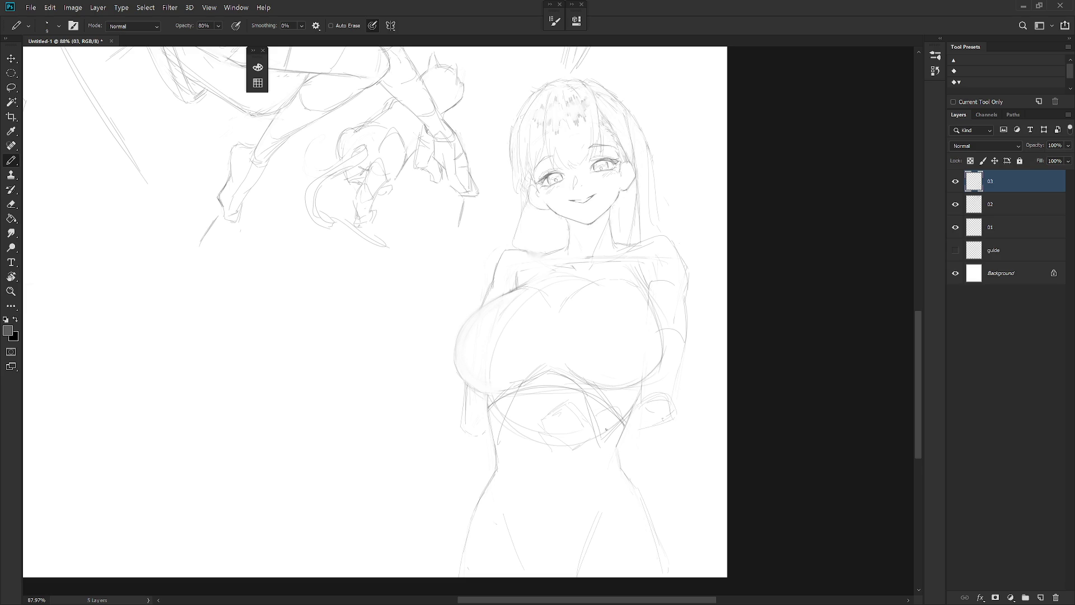
mouse_move(622, 430)
left_mouse_down()
mouse_move(663, 420)
mouse_move(580, 430)
mouse_move(653, 426)
mouse_move(583, 416)
mouse_move(625, 402)
mouse_move(576, 416)
mouse_move(660, 404)
mouse_move(576, 412)
mouse_move(660, 394)
mouse_move(623, 426)
mouse_move(664, 394)
mouse_move(652, 425)
left_mouse_up()
key("ctrl+z")
key("ctrl+z")
key("ctrl+z")
key("ctrl+z")
key("ctrl+z")
key("ctrl+z")
Draw a trial line along the hair's left edge, then erase it
scroll(591, 90, "up", 5)
key("e")
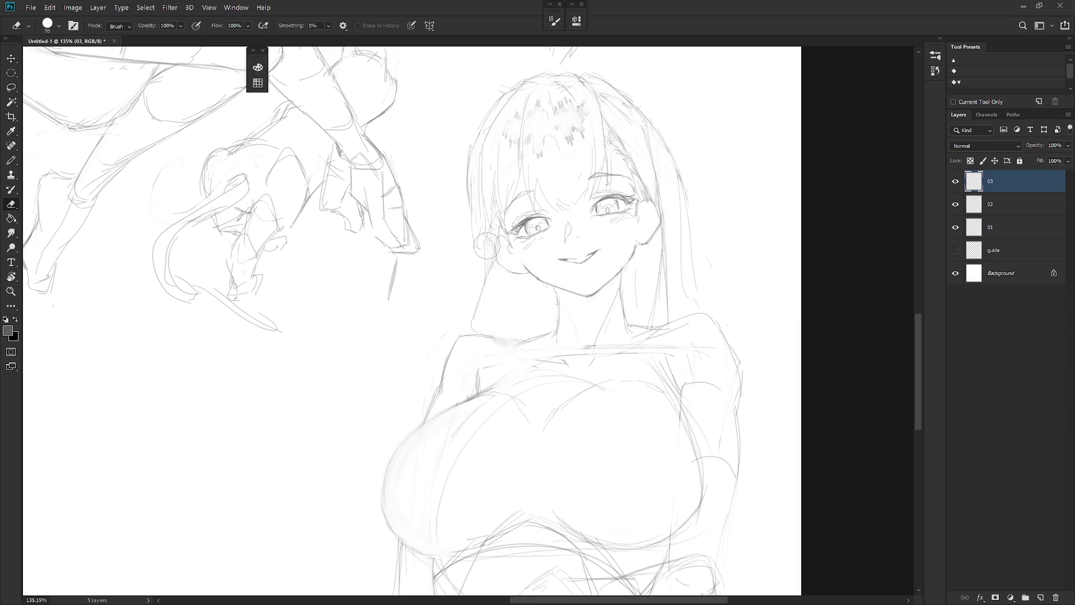
key("b")
left_click_drag(474, 217, 456, 329)
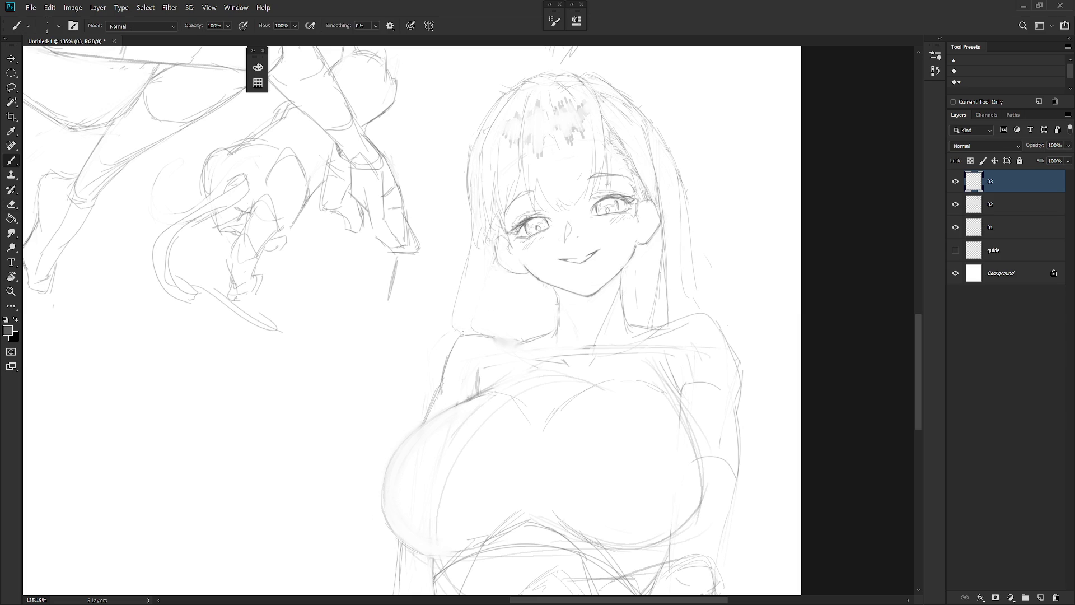
key("e")
left_click_drag(473, 221, 451, 319)
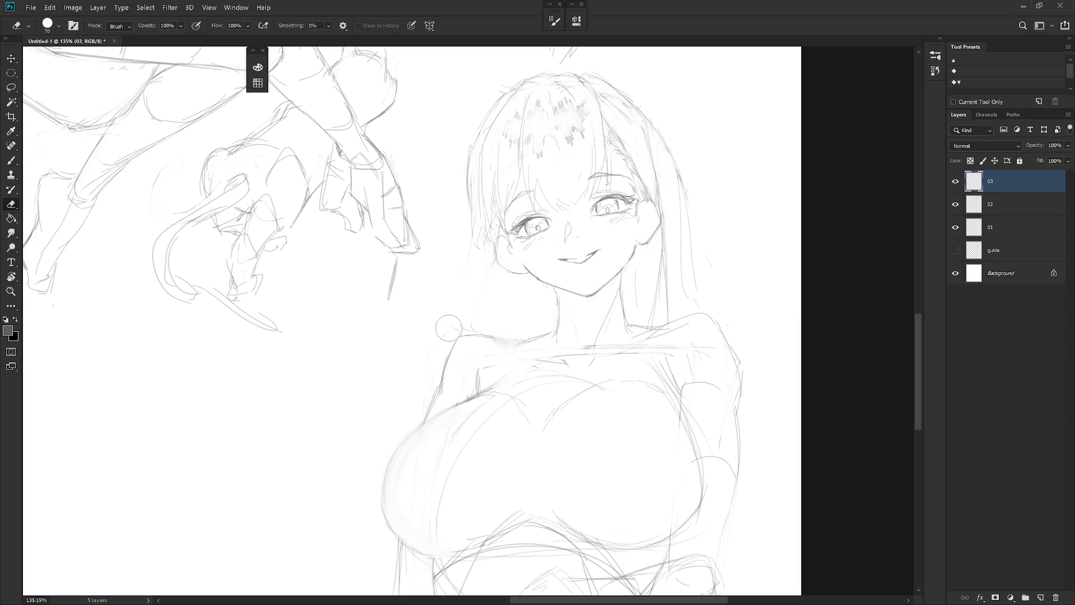